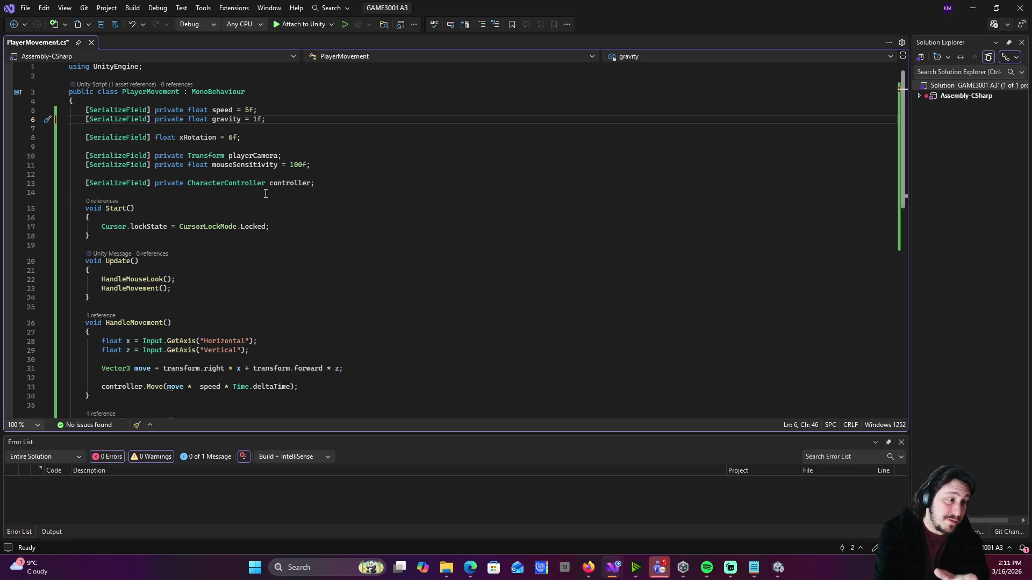
- Change the gravity field's default on line 6 from 1f to -1f
type("-")
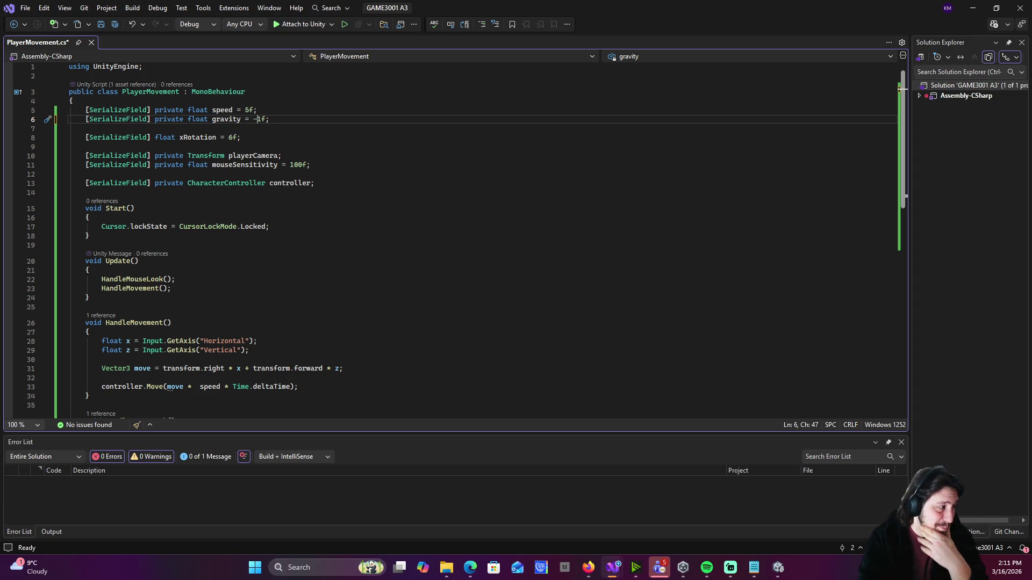
scroll(143, 288, "down", 5)
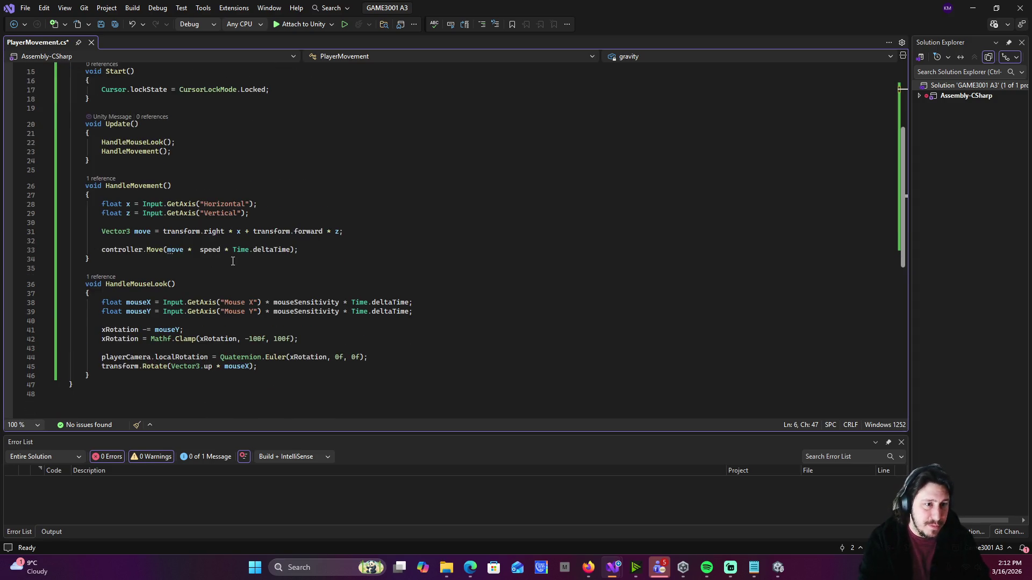
left_click(326, 248)
- Below the controller.Move call, add 'verticalVelocity =+ gravity * Time.deltaTime;'
key("Return")
key("Return")
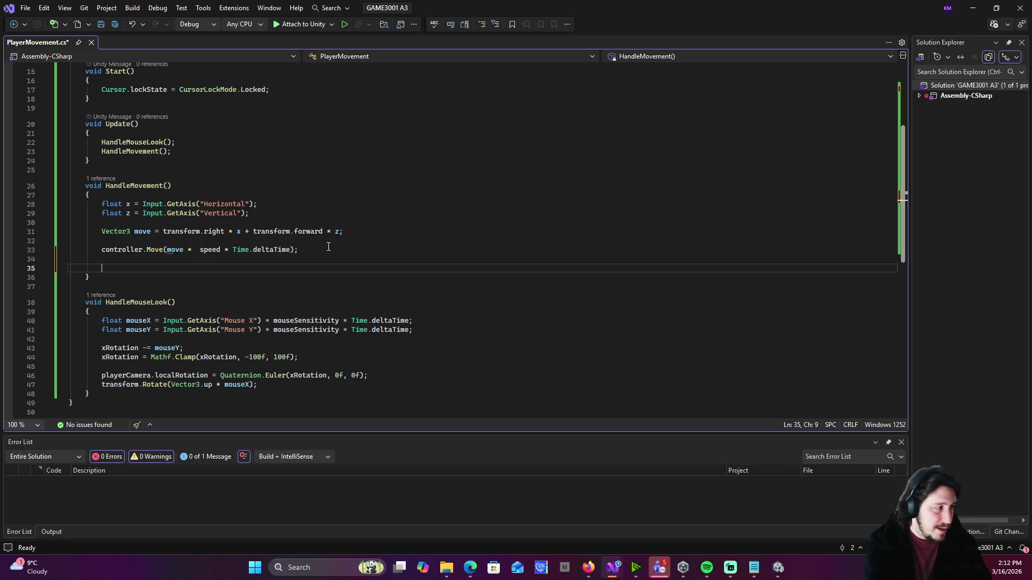
type("ve")
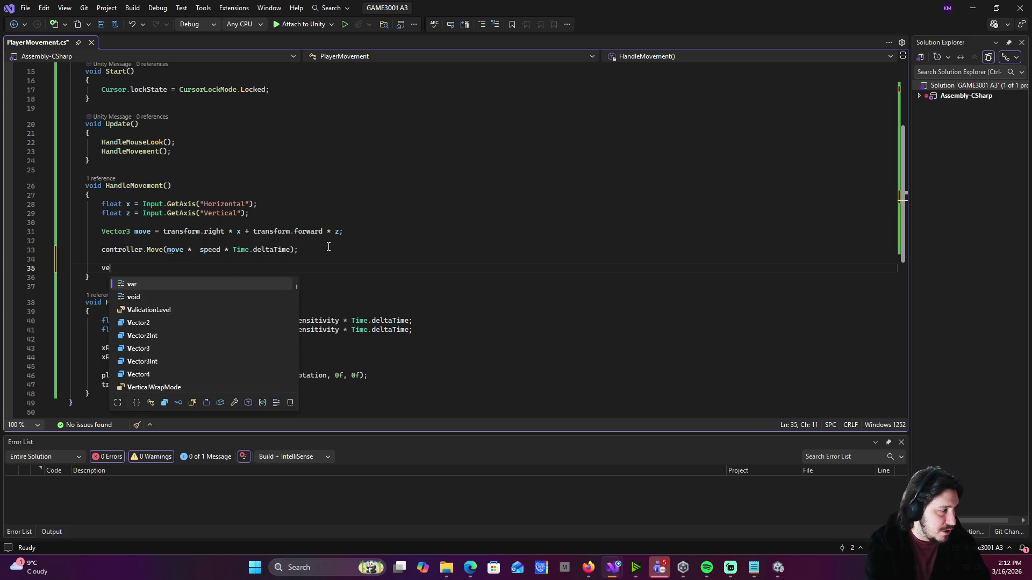
type("rticalVelocity")
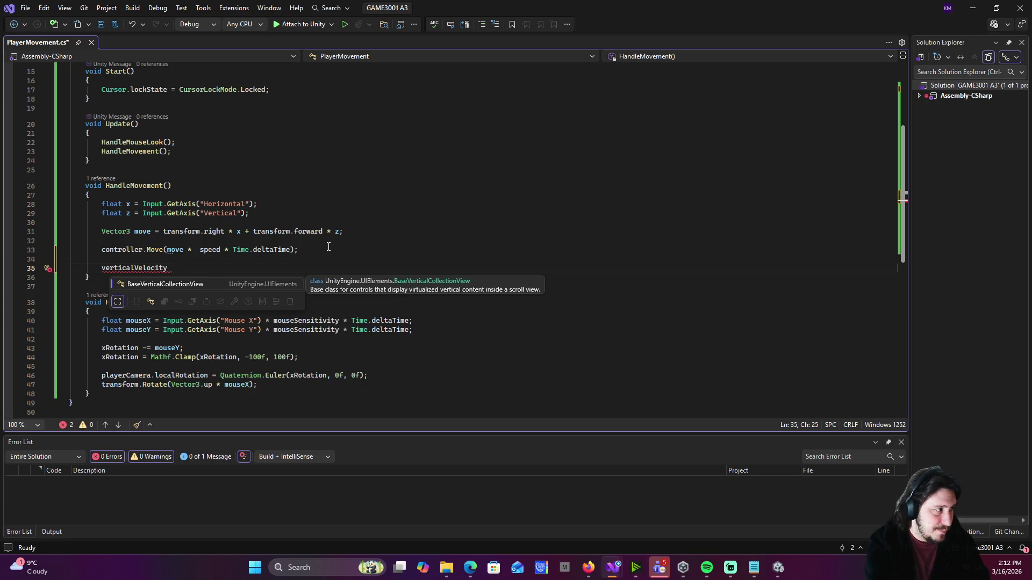
type(" =+ ")
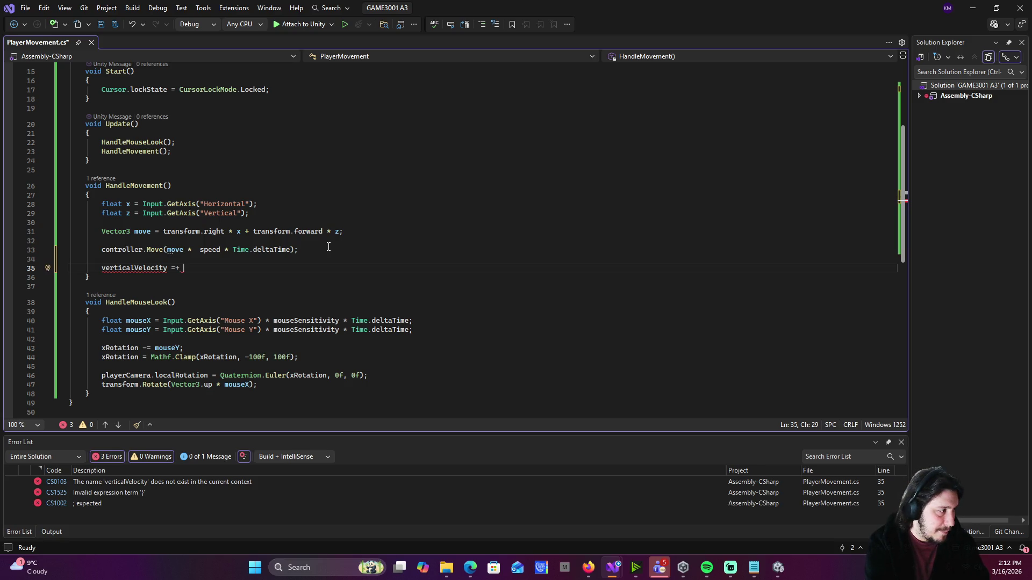
type("gravity * ")
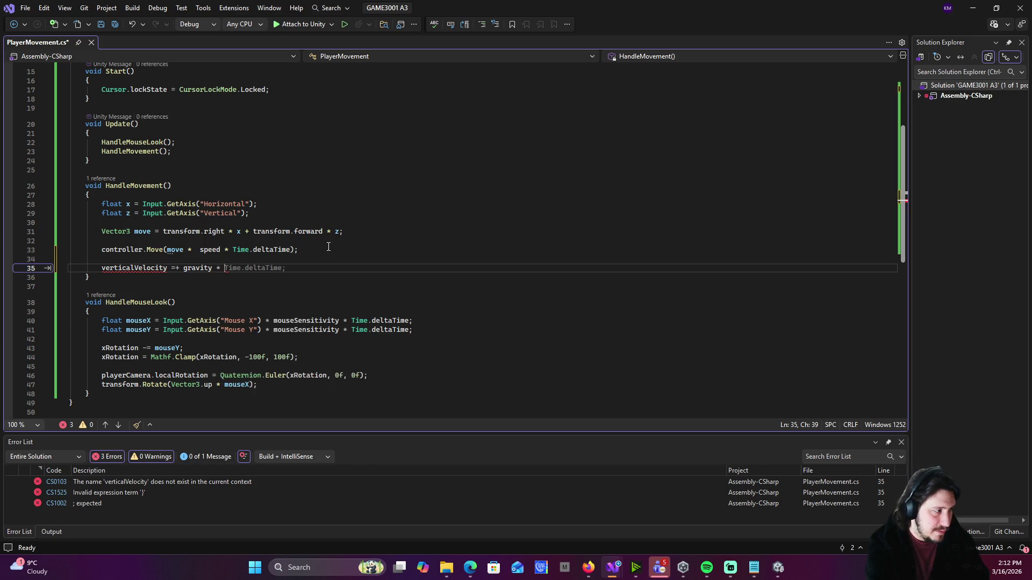
type("Time")
key("Tab")
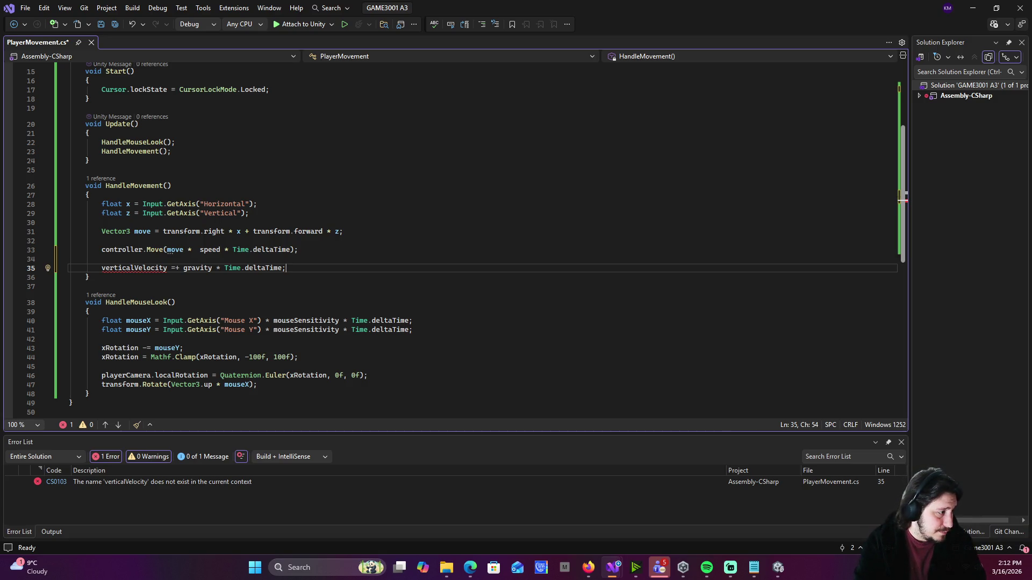
scroll(456, 303, "up", 4)
- Declare 'private float verticalVelocity = 0f;' below the xRotation field
left_click(268, 114)
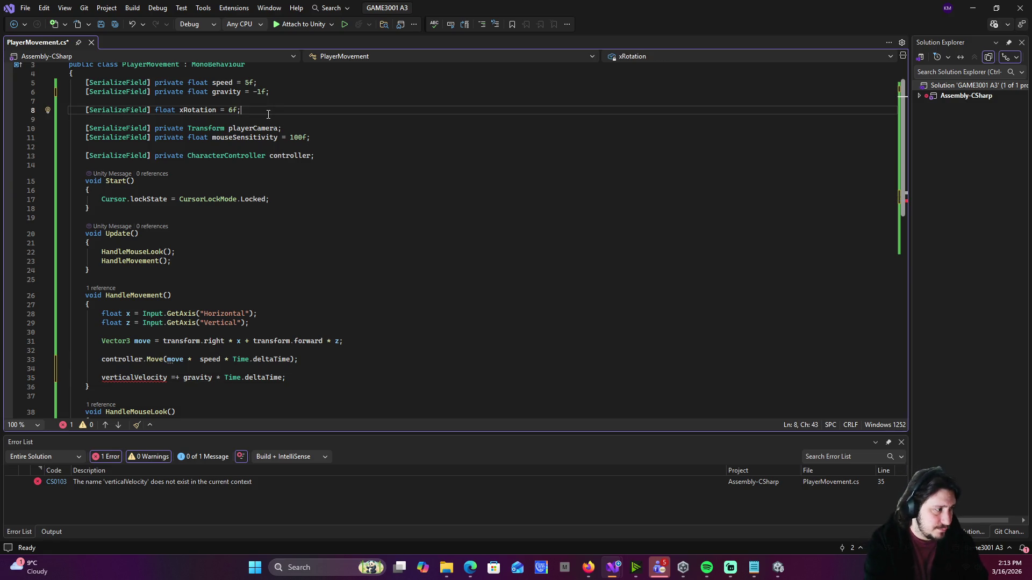
key("Return")
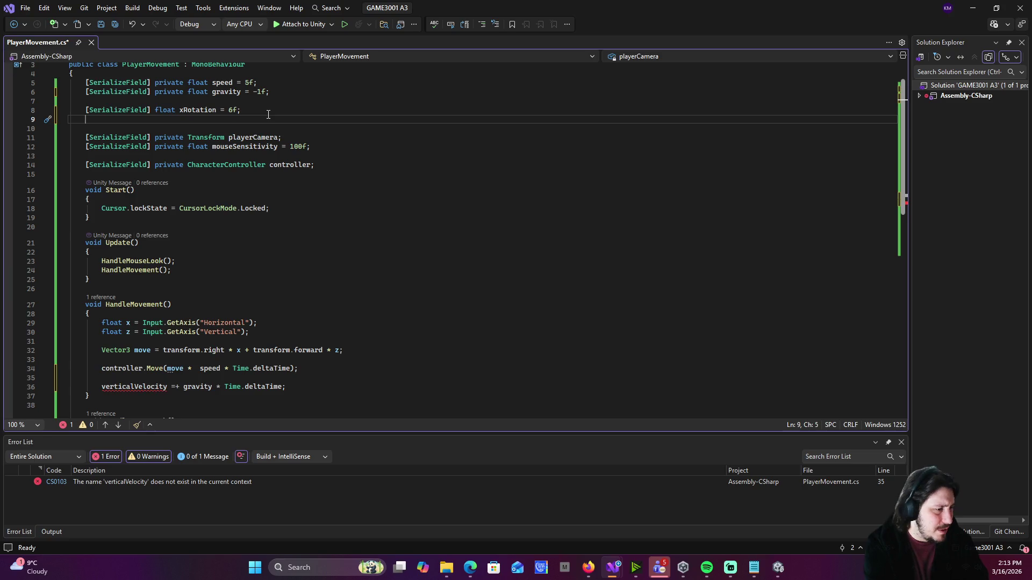
type("private")
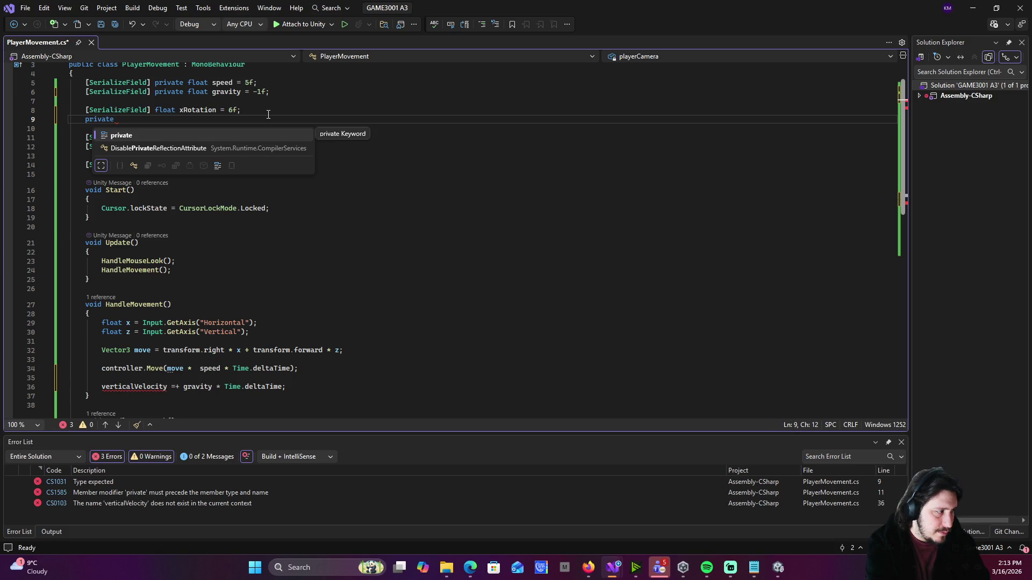
type("float")
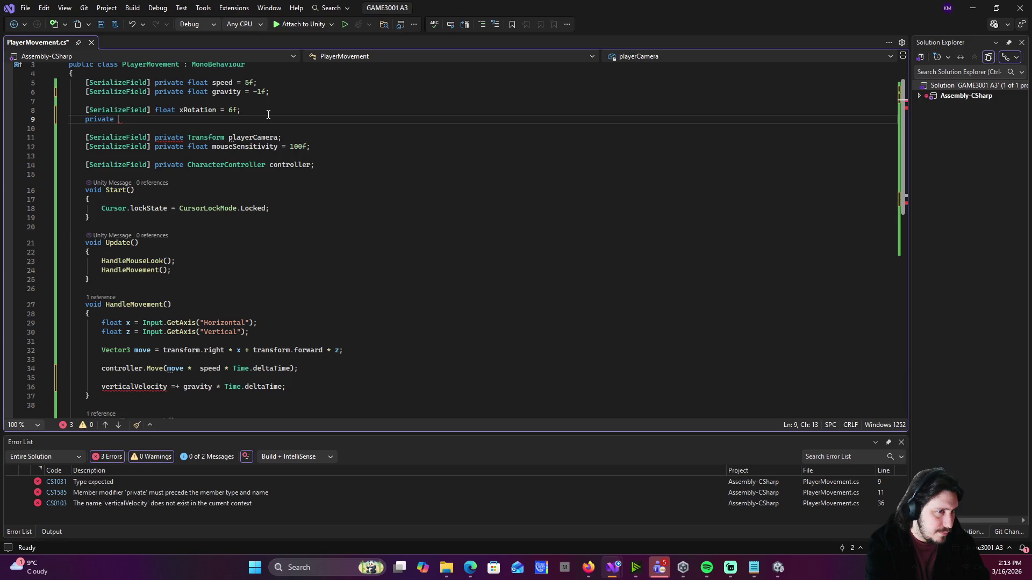
type(" ver56ti")
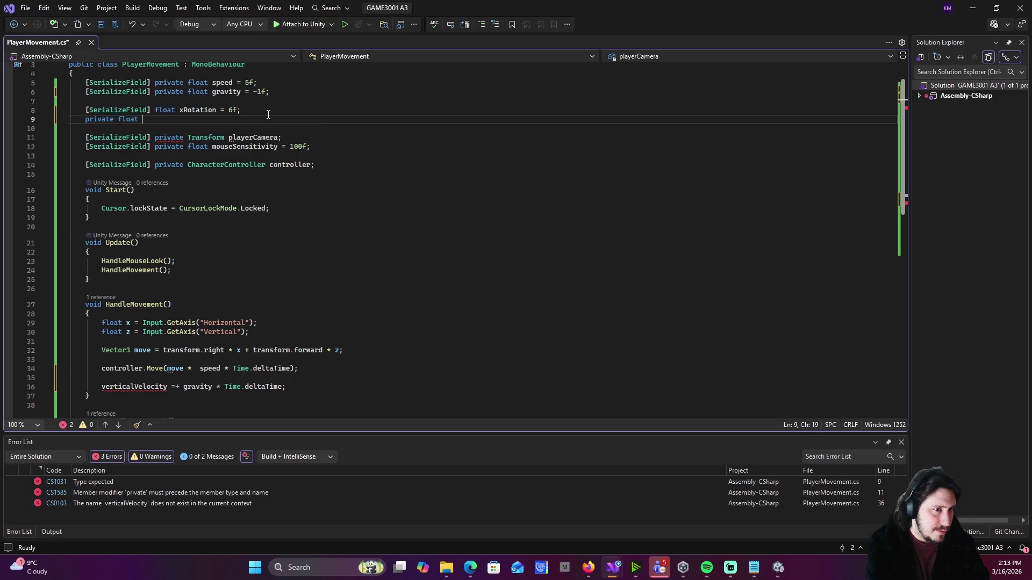
key("BackSpace")
key("BackSpace")
key("BackSpace")
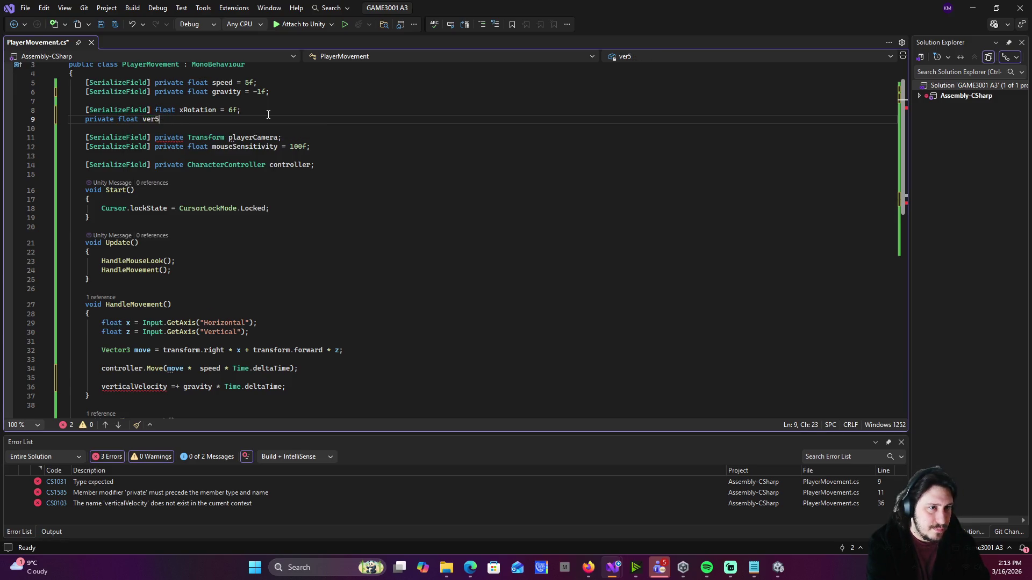
type("tiva")
key("BackSpace")
key("BackSpace")
type("calVeloc")
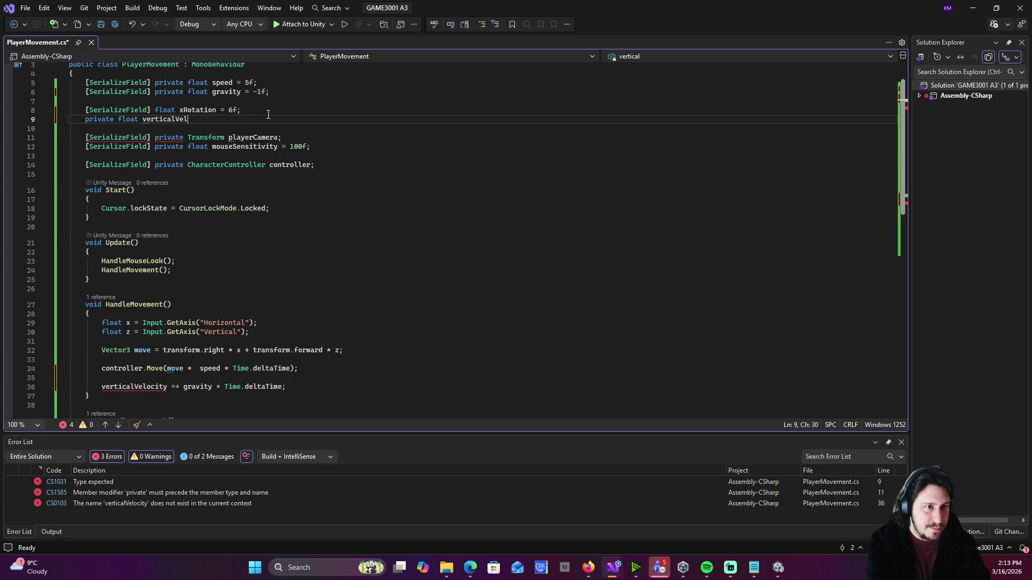
type("ity =")
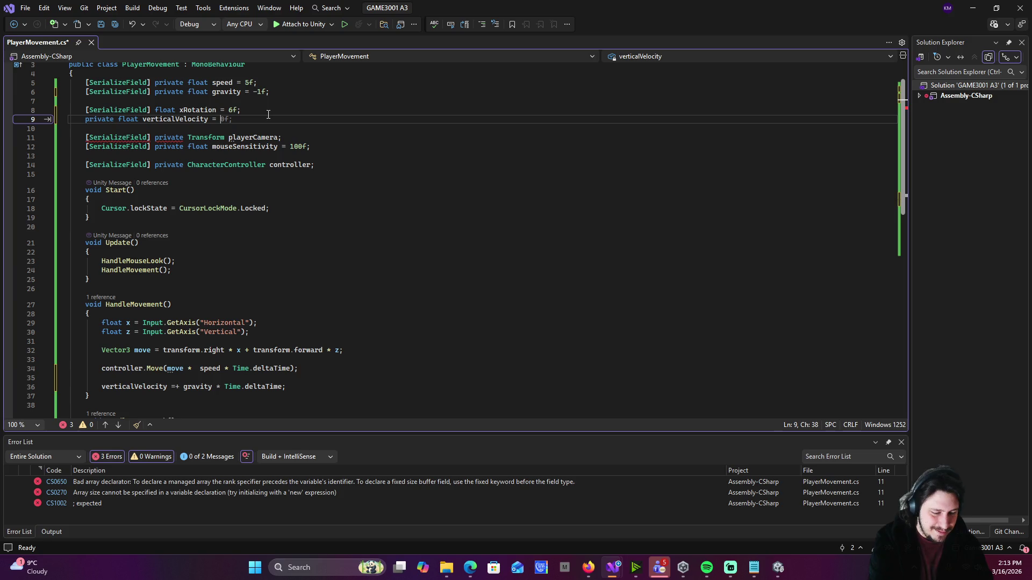
key("Tab")
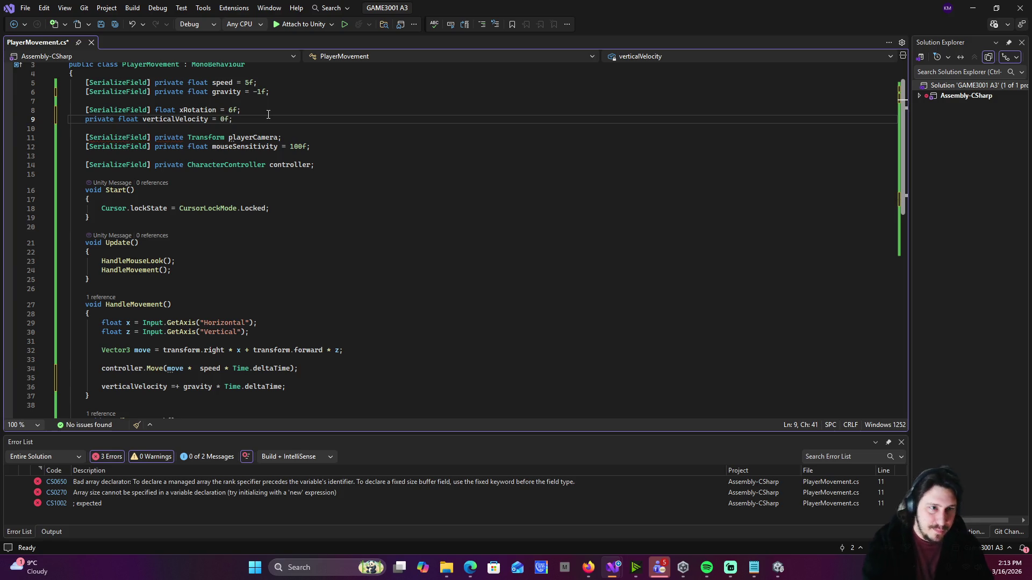
- Save PlayerMovement.cs and leave Visual Studio for Unity
key("ctrl+s")
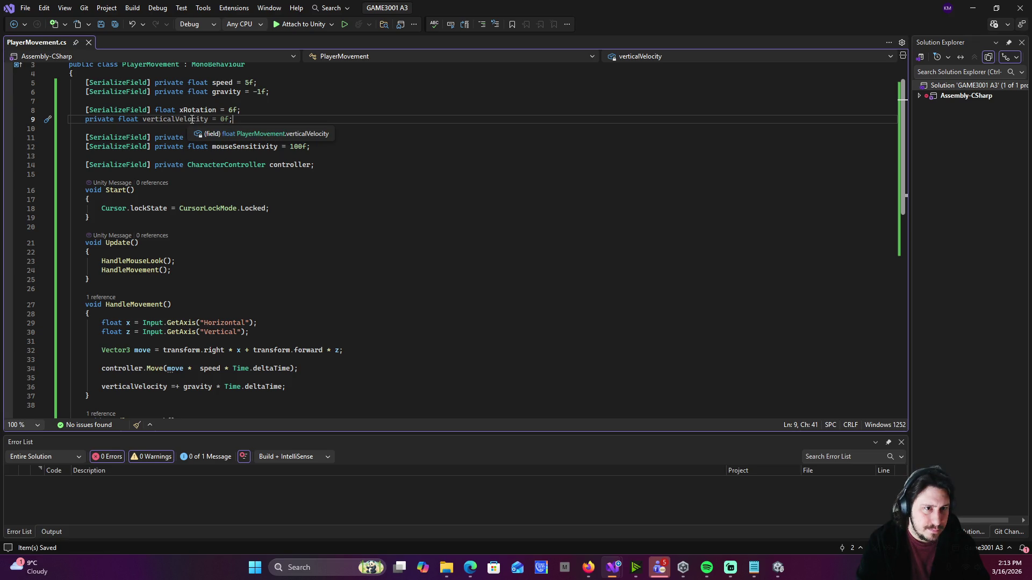
scroll(192, 119, "down", 5)
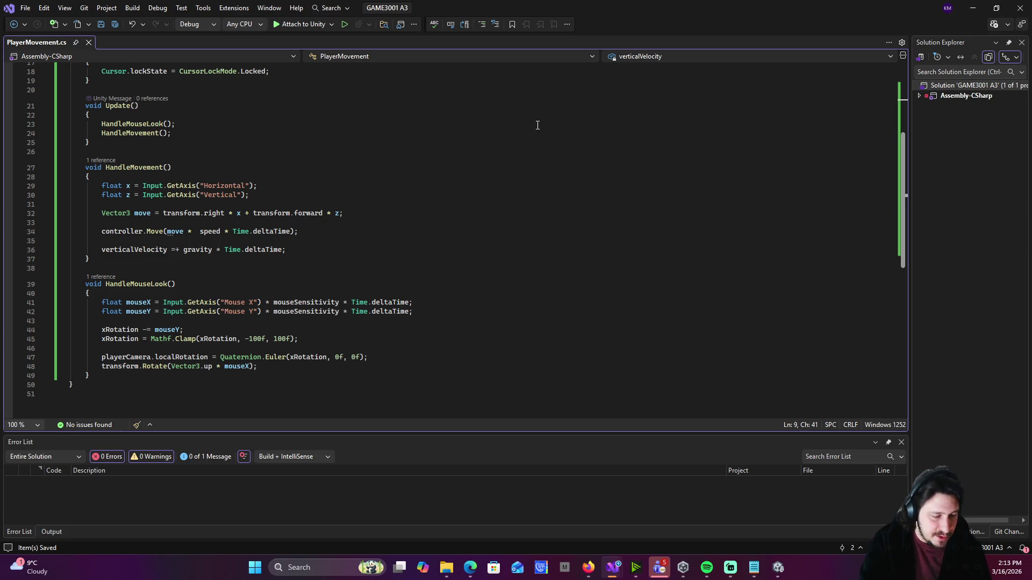
left_click(973, 8)
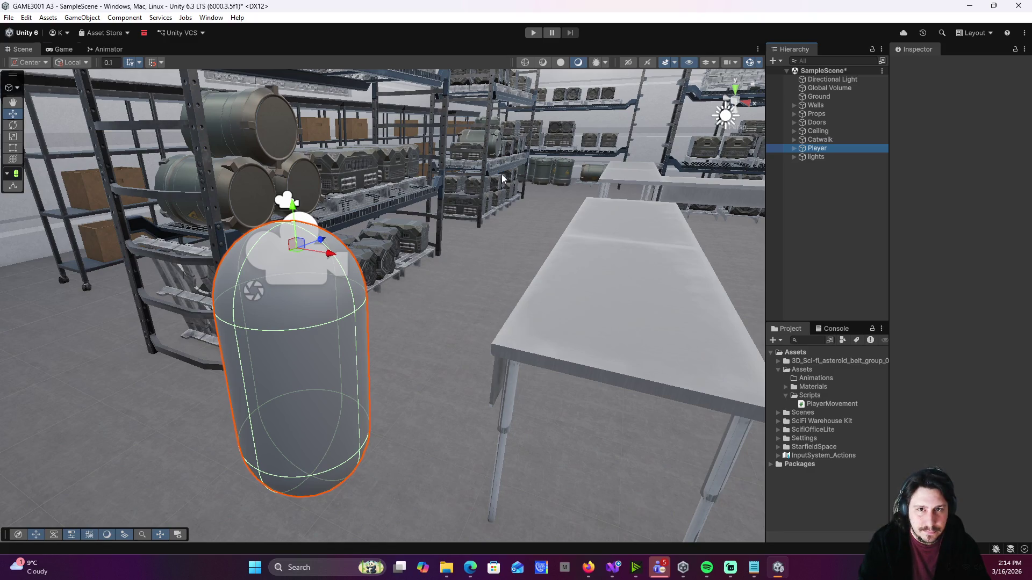
- Playtest the scene, walking the player up and down the warehouse stairs, then stop
key("ctrl+p")
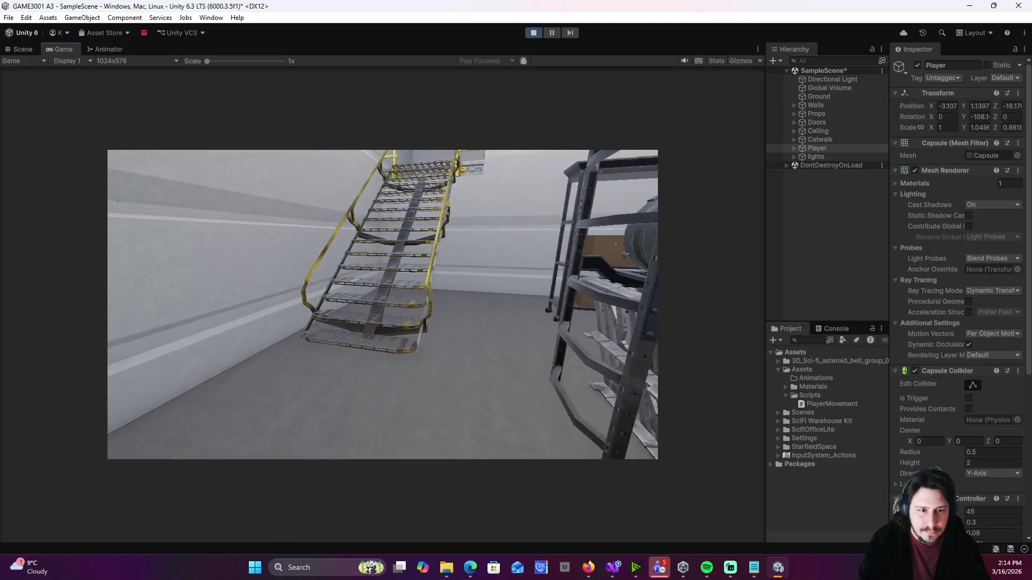
key("w")
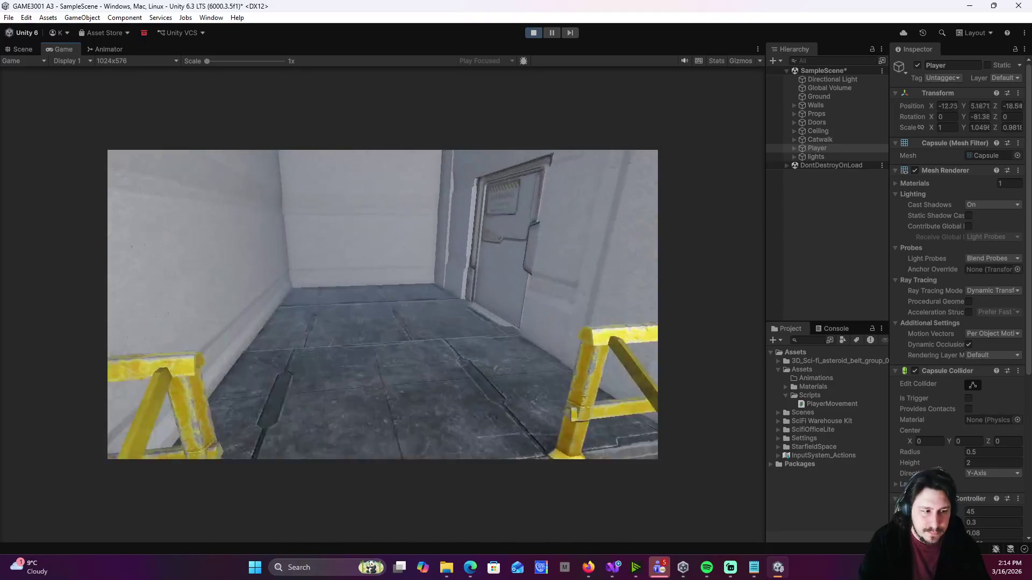
key("w")
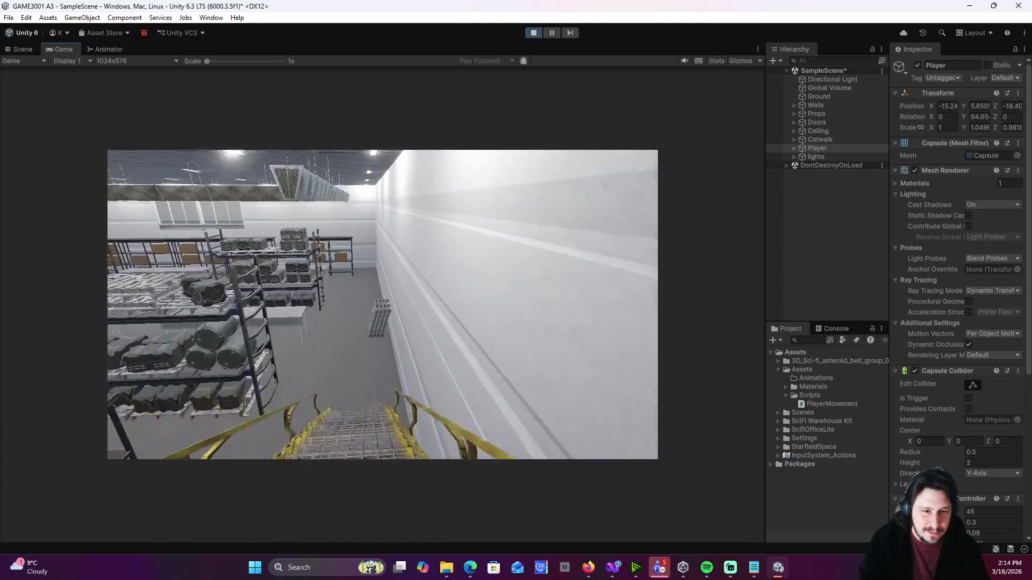
key("w")
key("w")
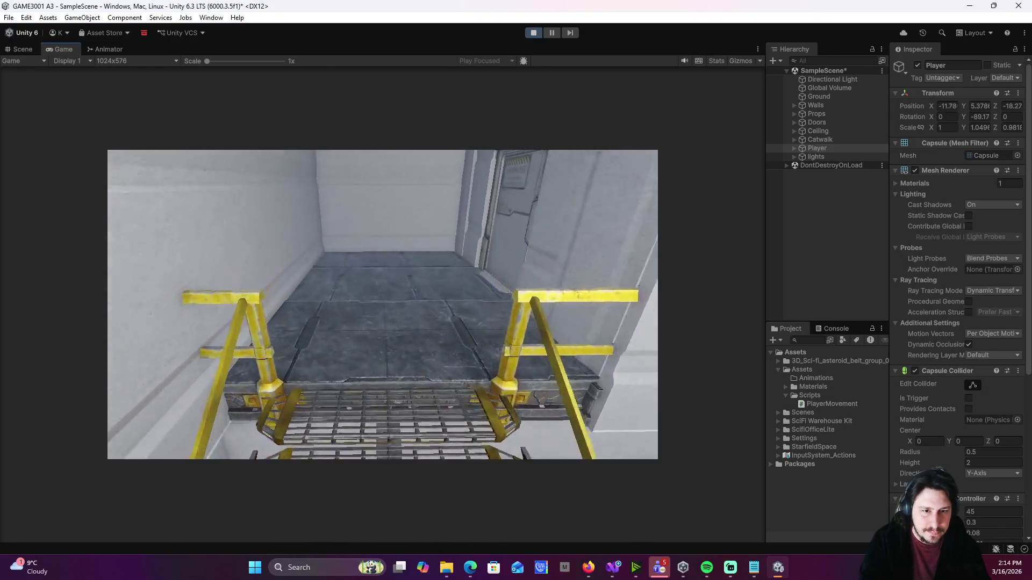
key("w")
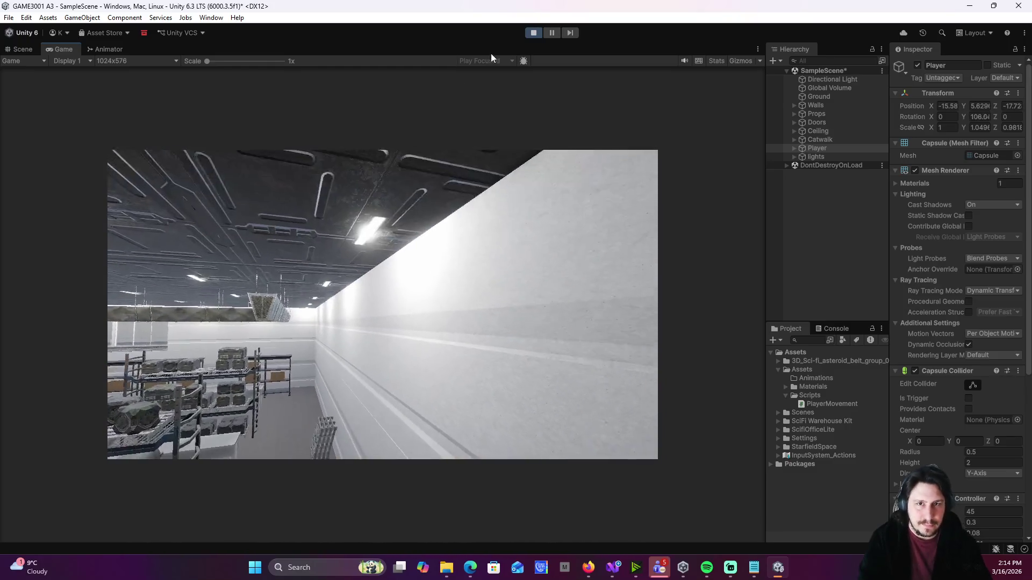
left_click(532, 33)
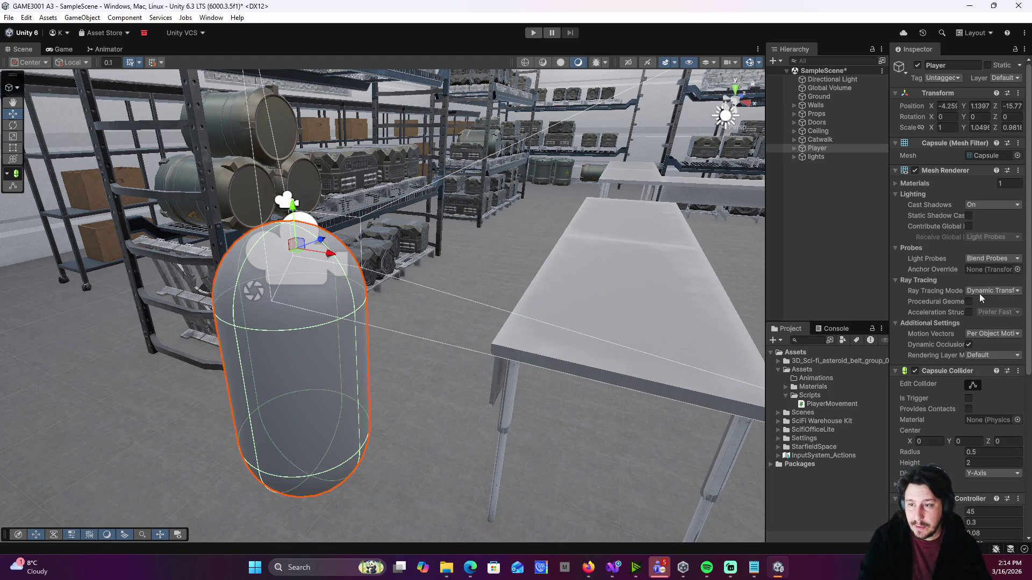
scroll(923, 352, "down", 3)
scroll(923, 352, "down", 3)
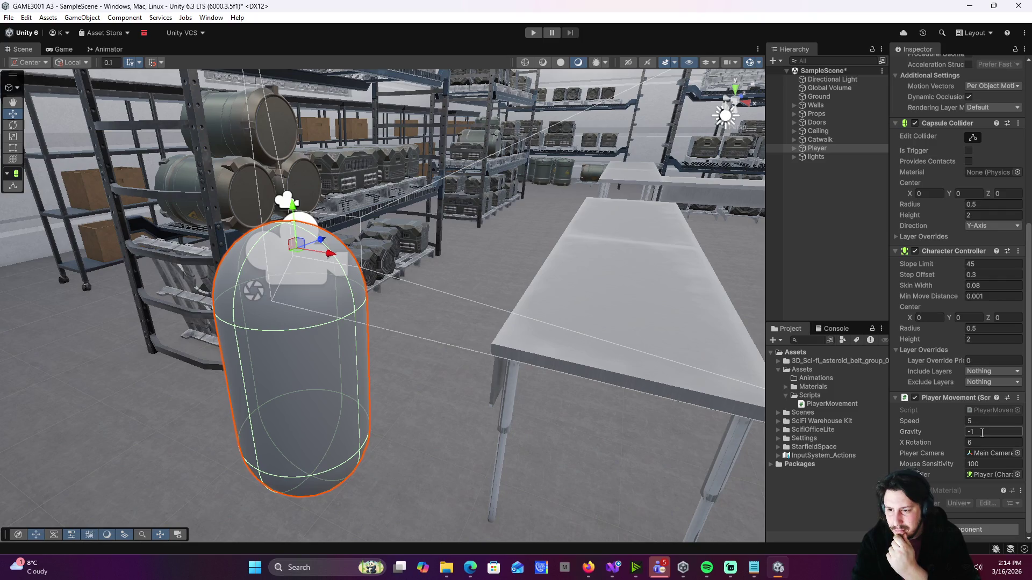
left_click(982, 432)
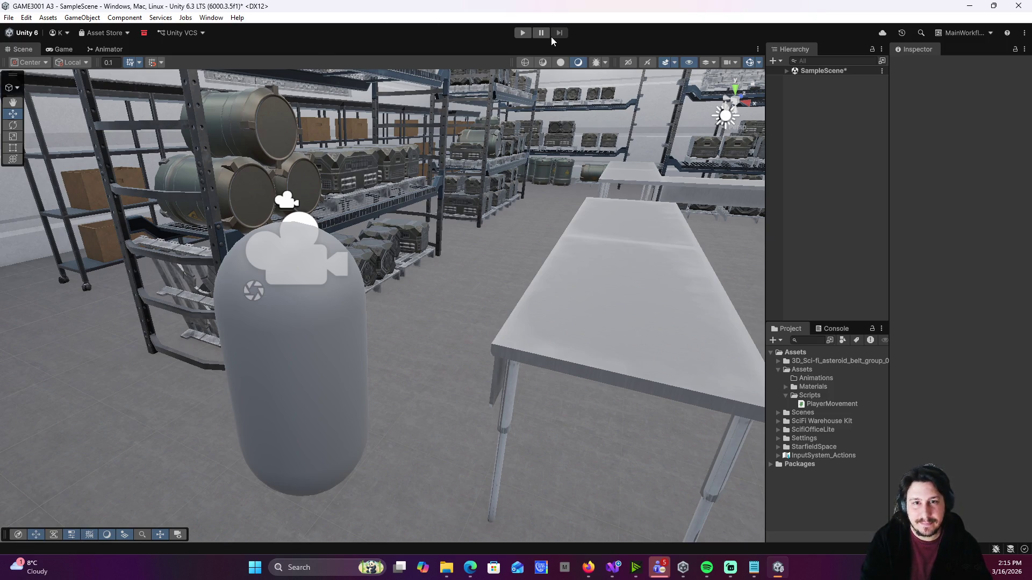
- Playtest again, walking down the aisle and up the metal staircase, then stop
left_click(522, 32)
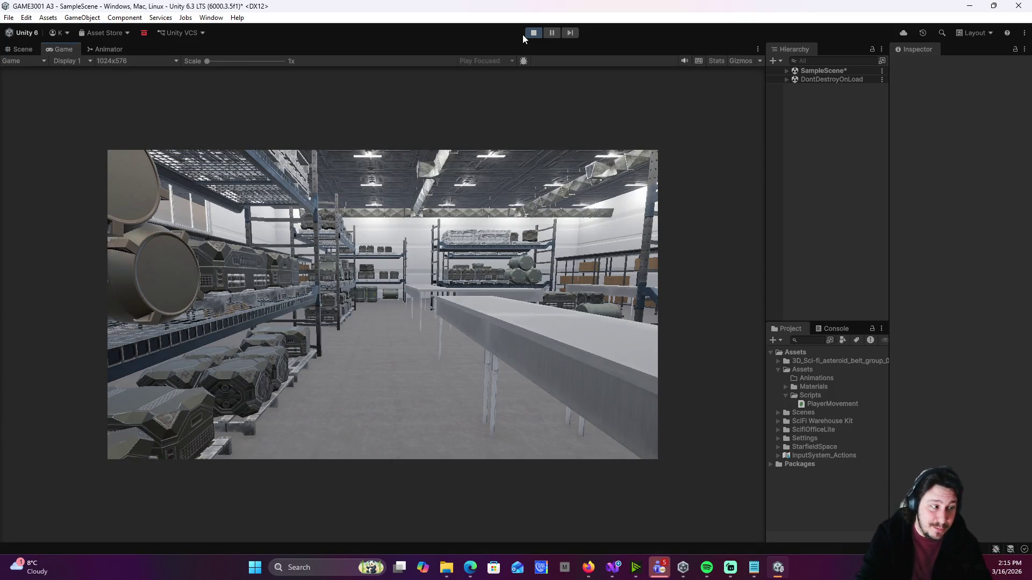
key("w")
key("w")
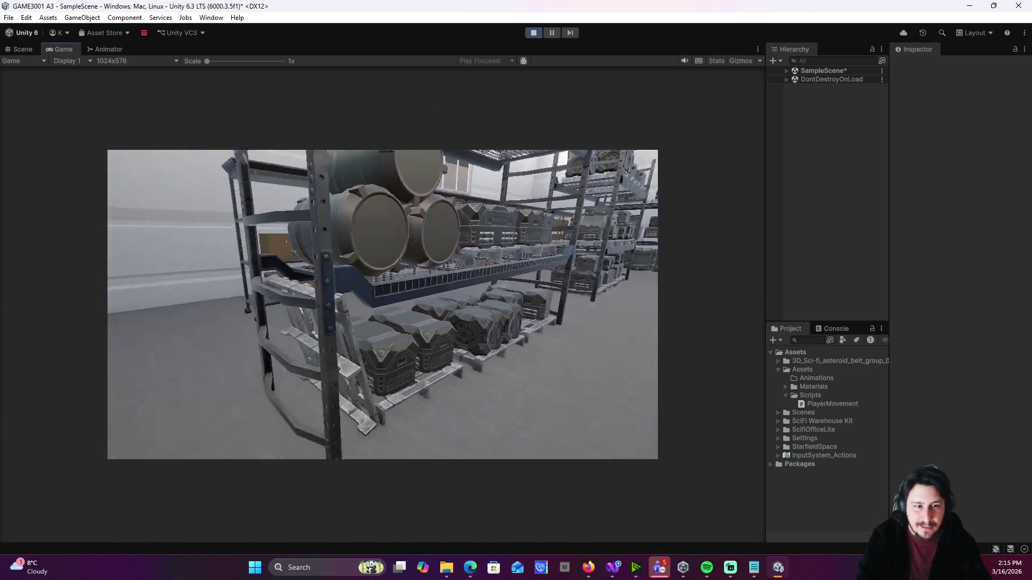
key("w")
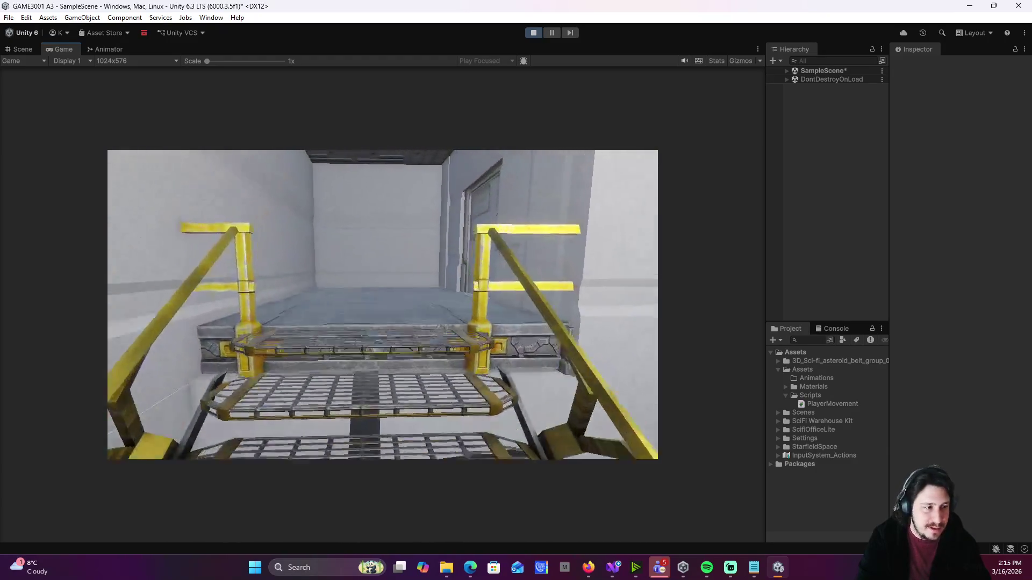
key("w")
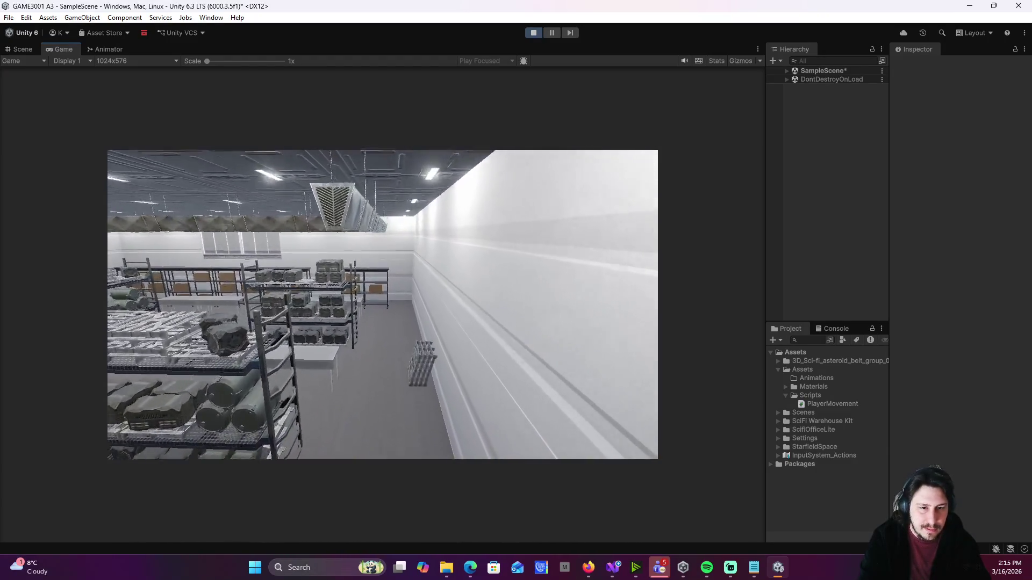
key("Escape")
left_click(535, 33)
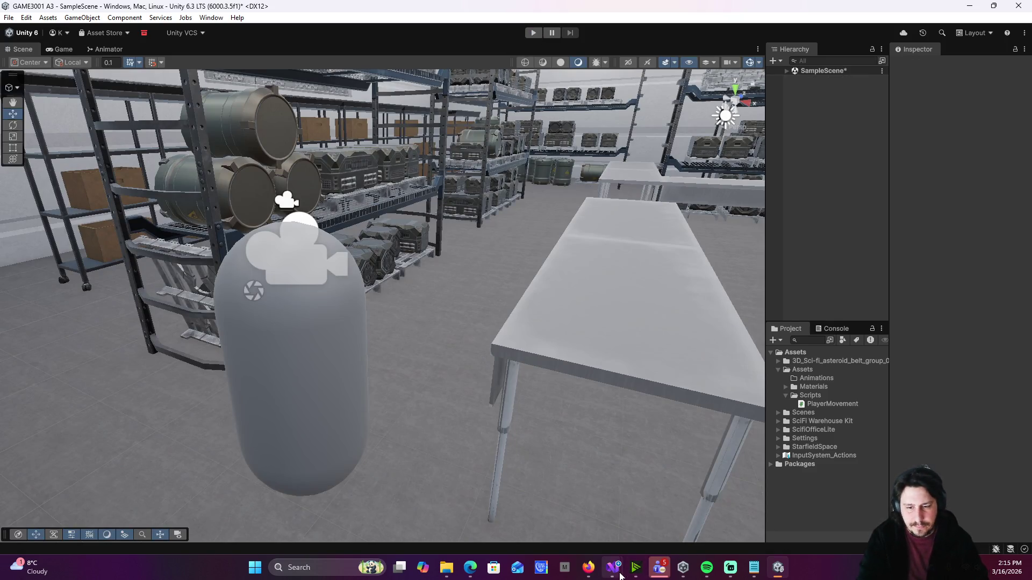
mouse_move(613, 568)
left_click(674, 503)
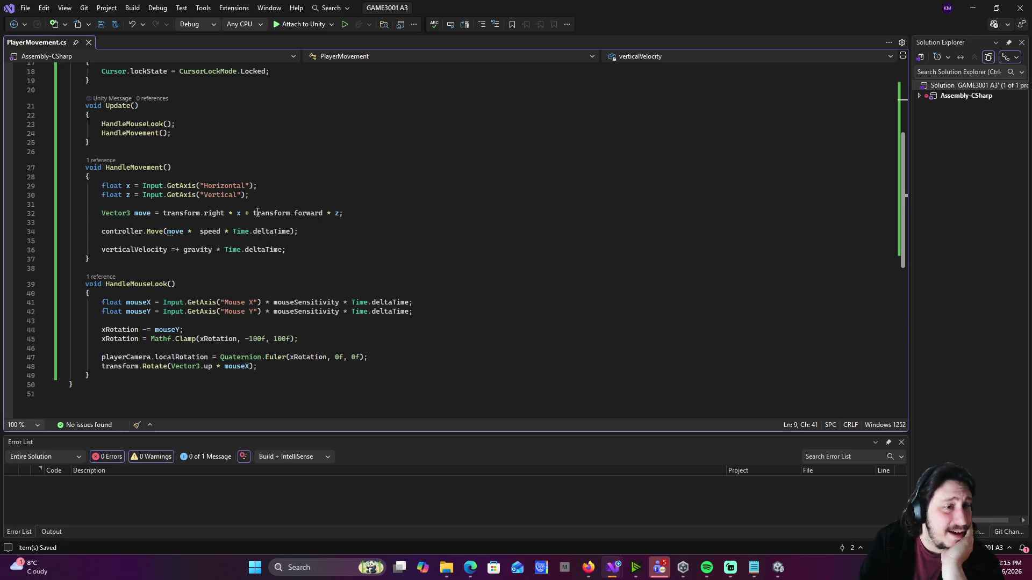
- Remove '[SerializeField] private' from the verticalVelocity declaration on line 9 and save
scroll(258, 213, "up", 5)
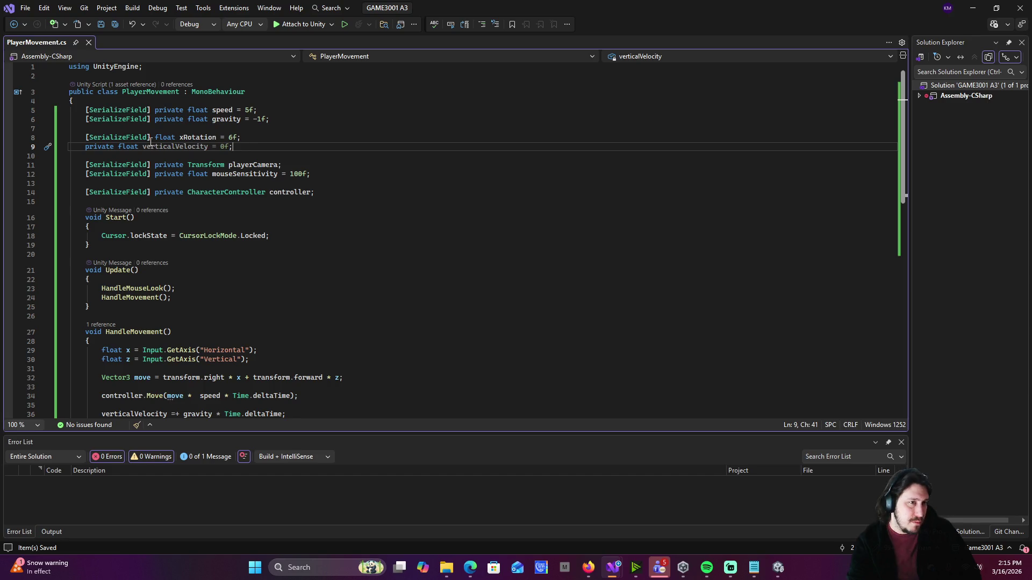
left_click_drag(118, 146, 98, 143)
key("ctrl+z")
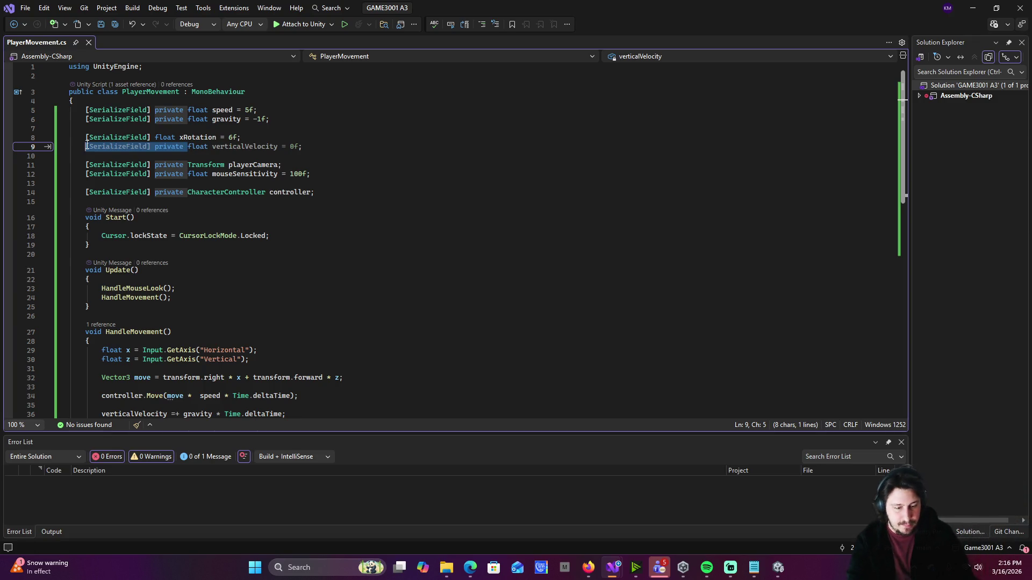
key("BackSpace")
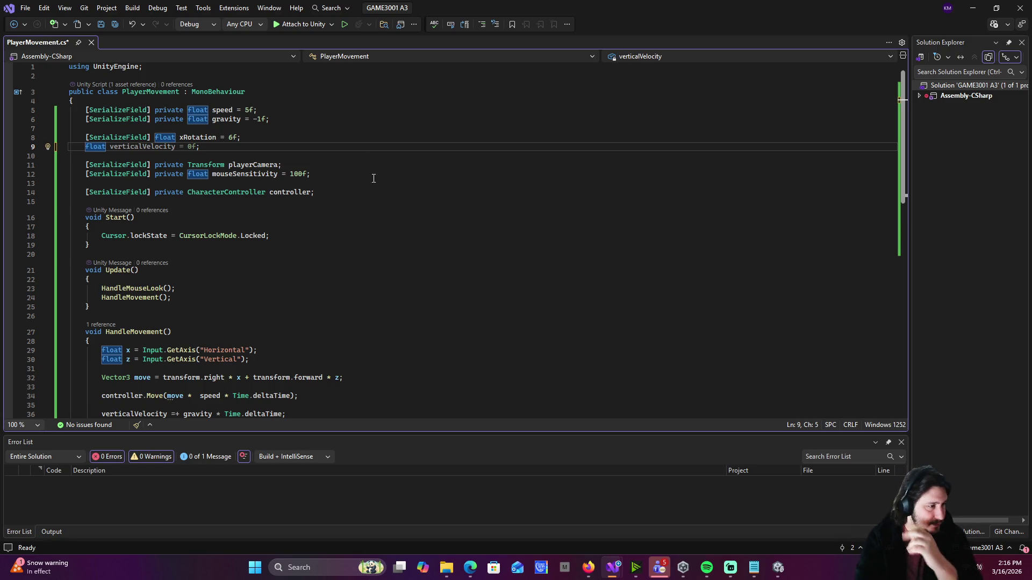
left_click(398, 245)
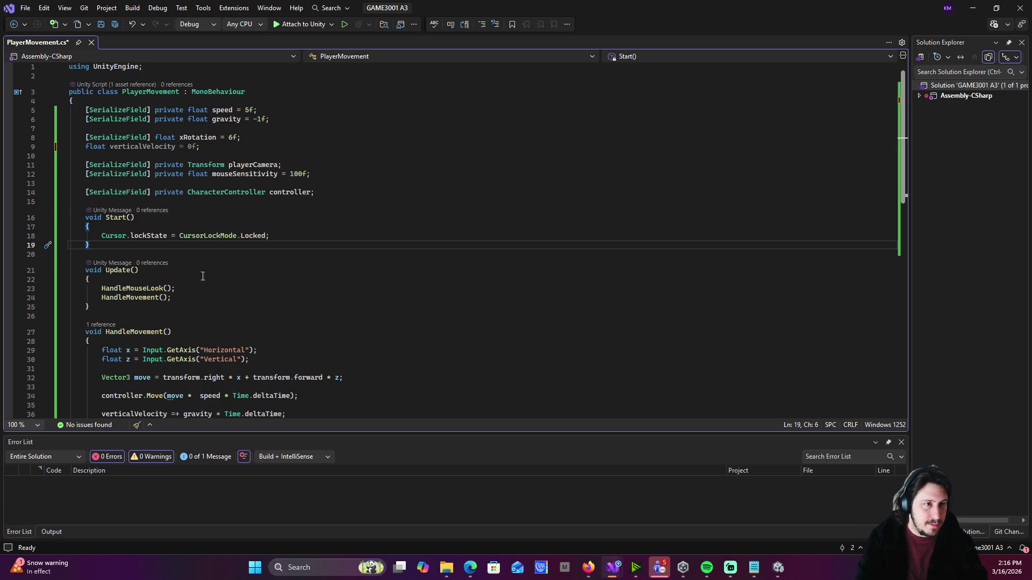
key("ctrl+s")
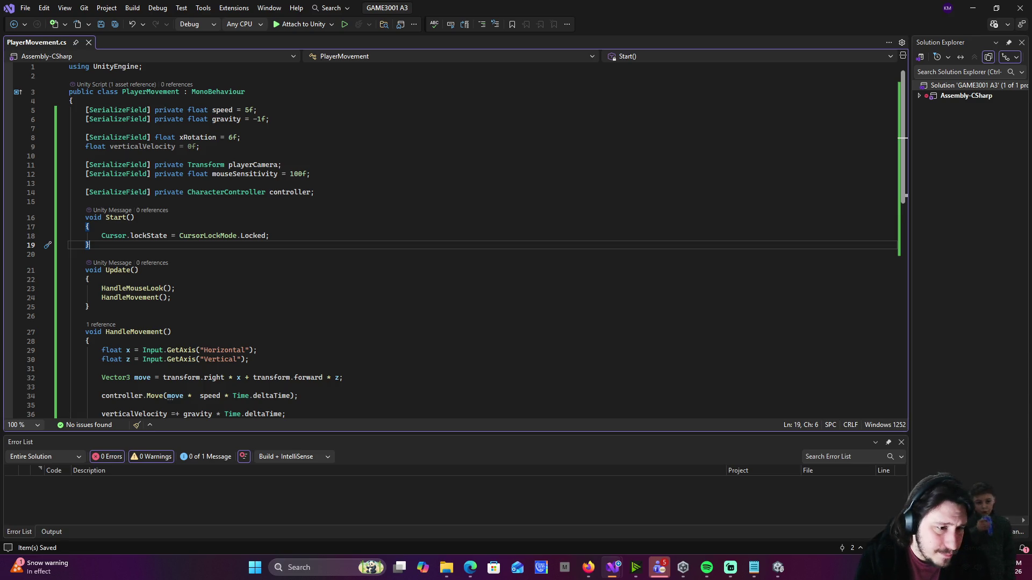
scroll(412, 374, "down", 2)
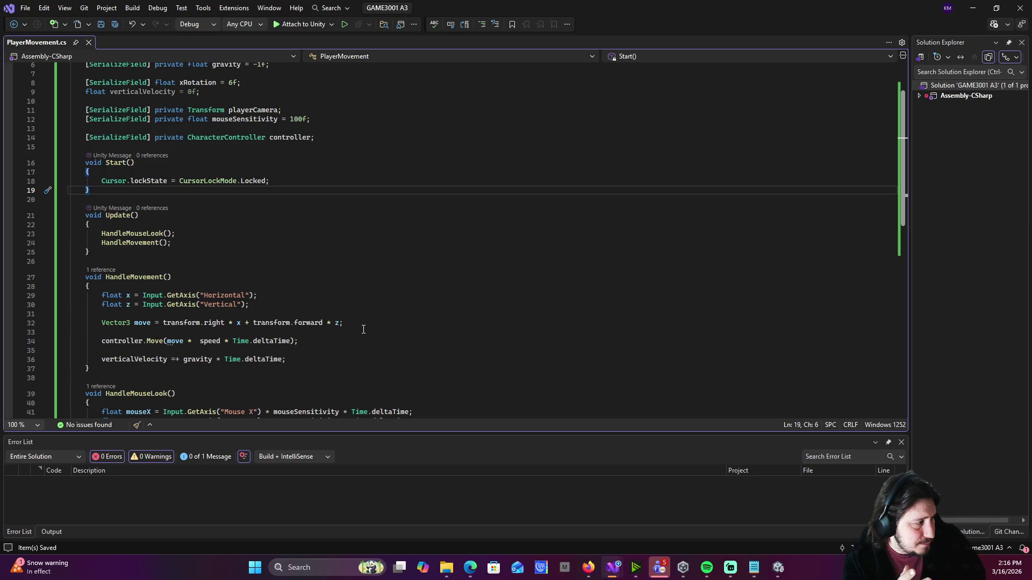
left_click(178, 360)
- Fix line 36 to use += instead of =+ and add an empty line below it
key("BackSpace")
key("BackSpace")
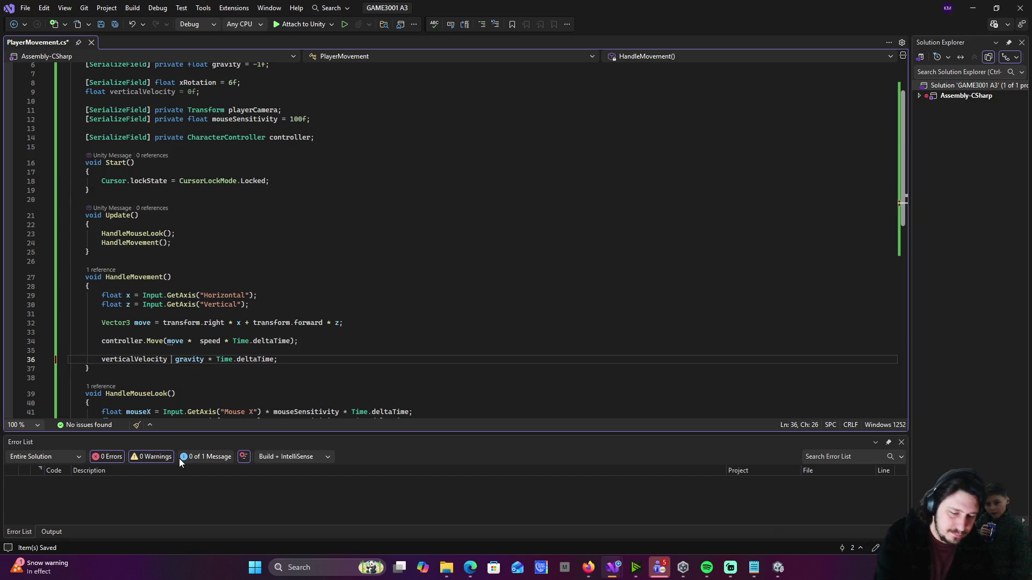
type("+=")
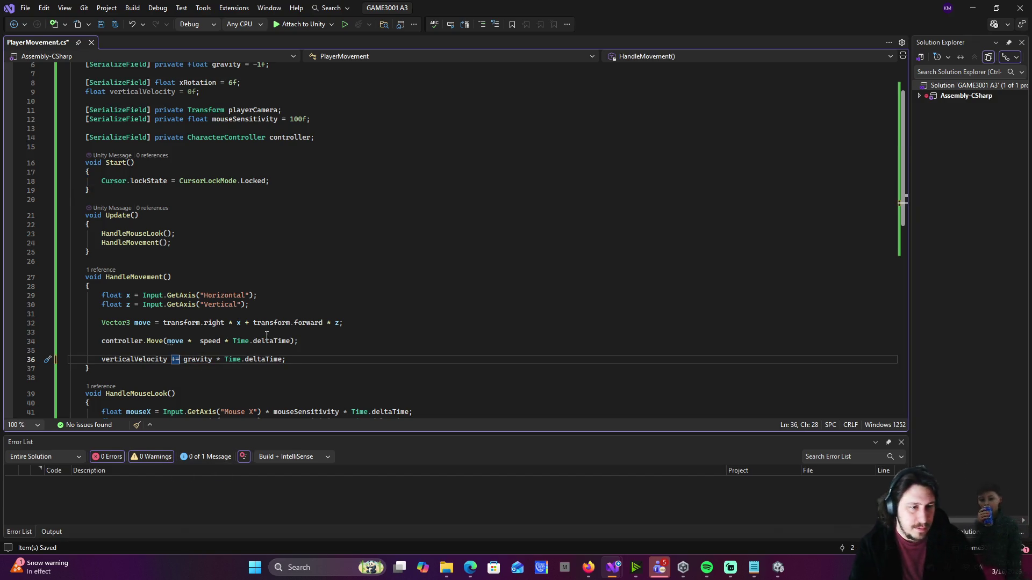
left_click(304, 361)
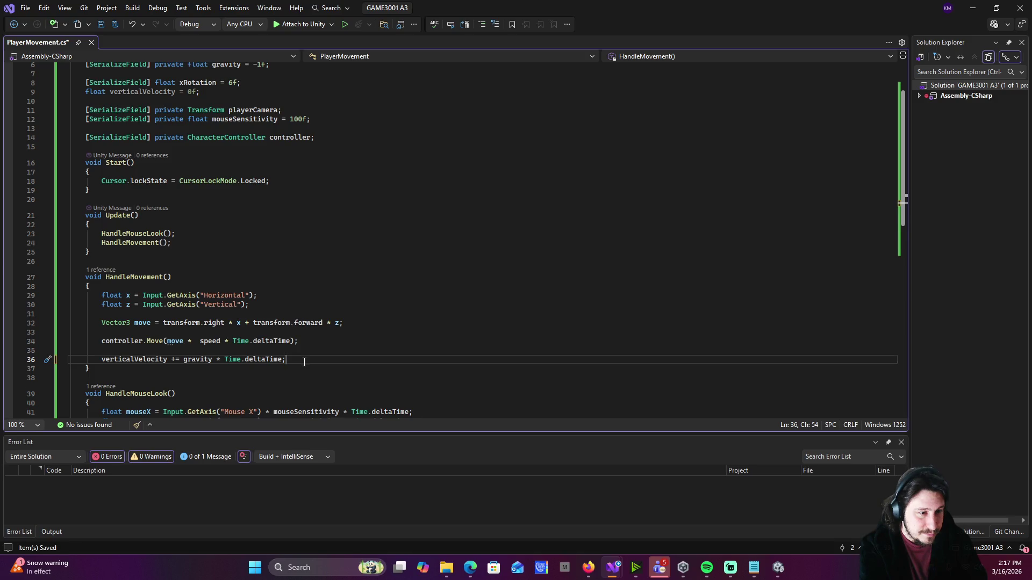
key("Return")
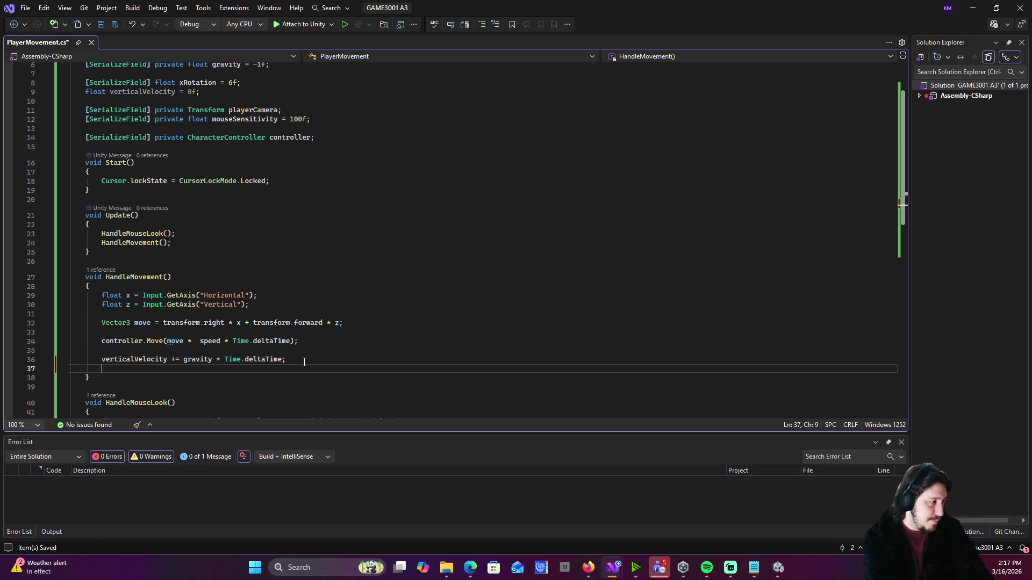
- Write 'velocity.y = verticalVelocity;' on line 37
type("velocity")
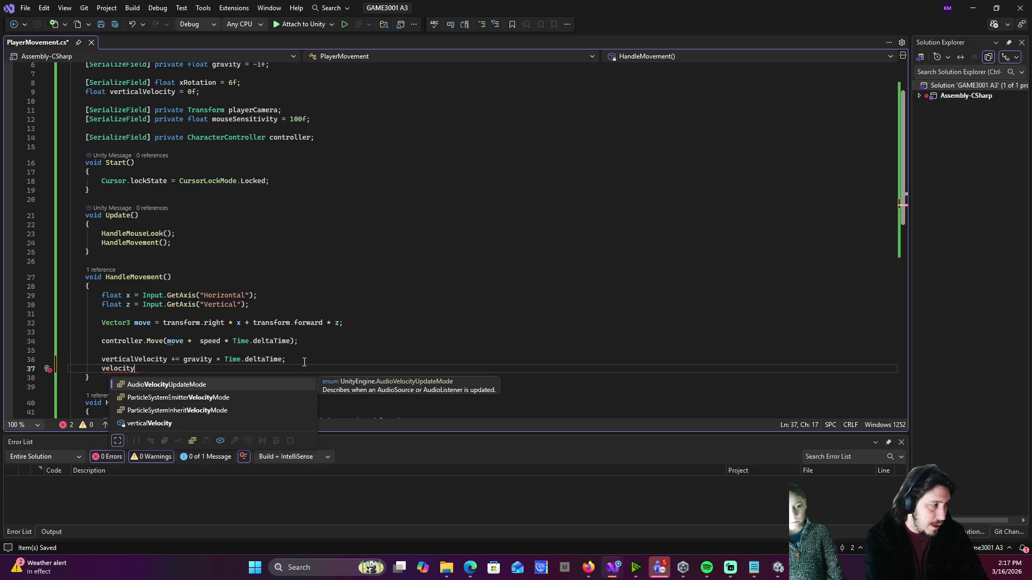
type(".y")
key("BackSpace")
key("BackSpace")
key("BackSpace")
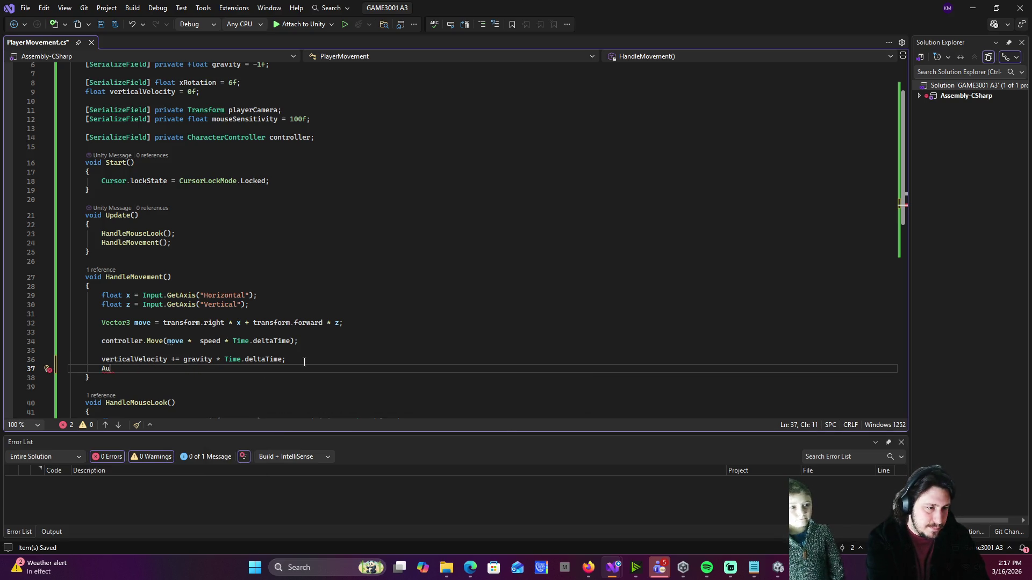
key("BackSpace")
key("BackSpace")
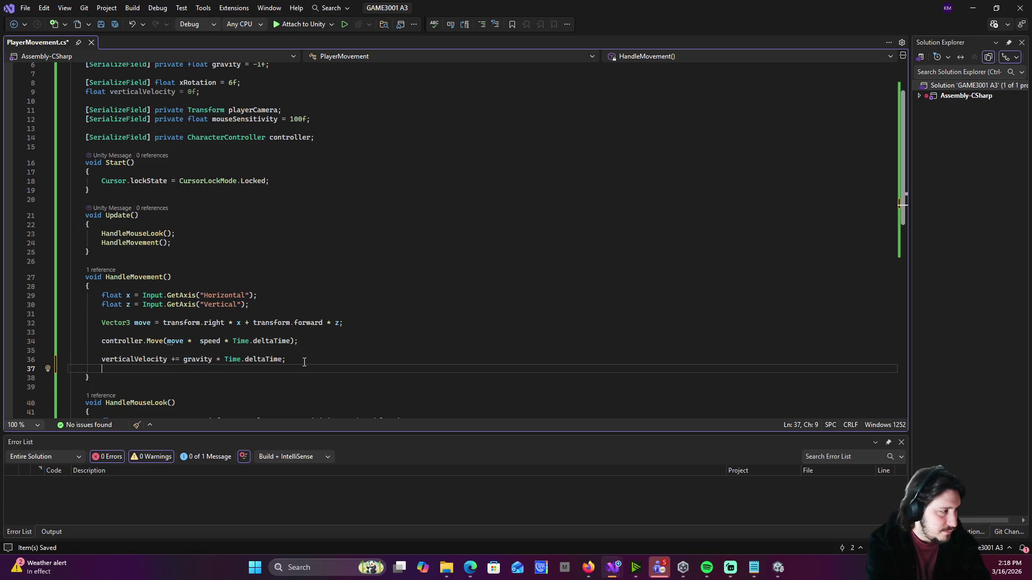
type("velocity")
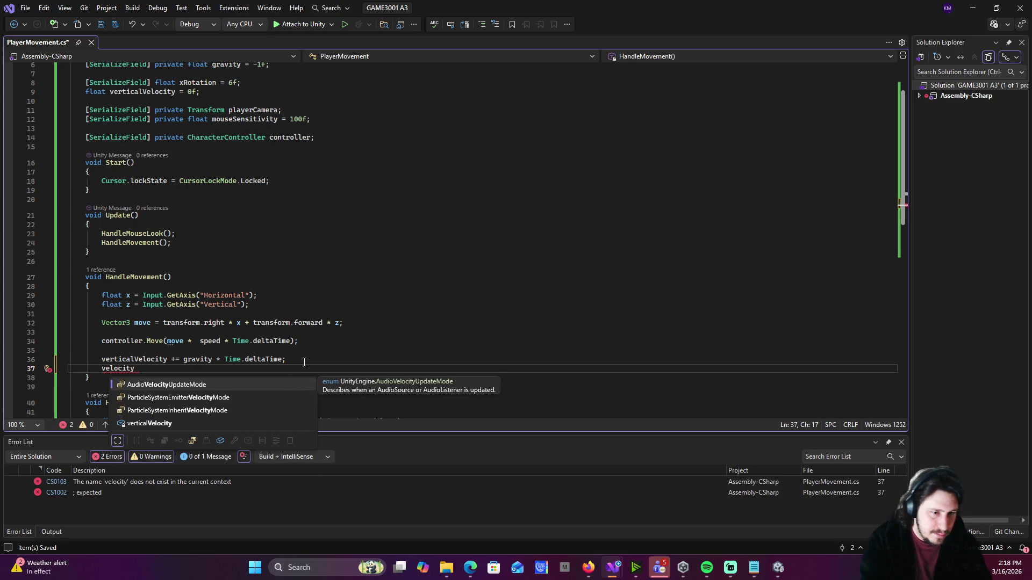
left_click(303, 362)
left_click(303, 372)
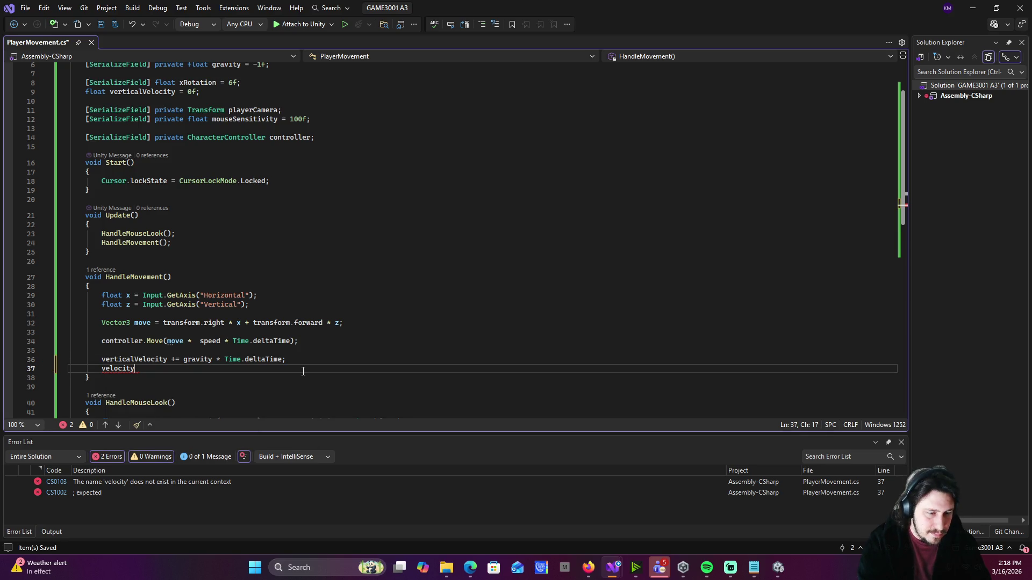
type(".y =")
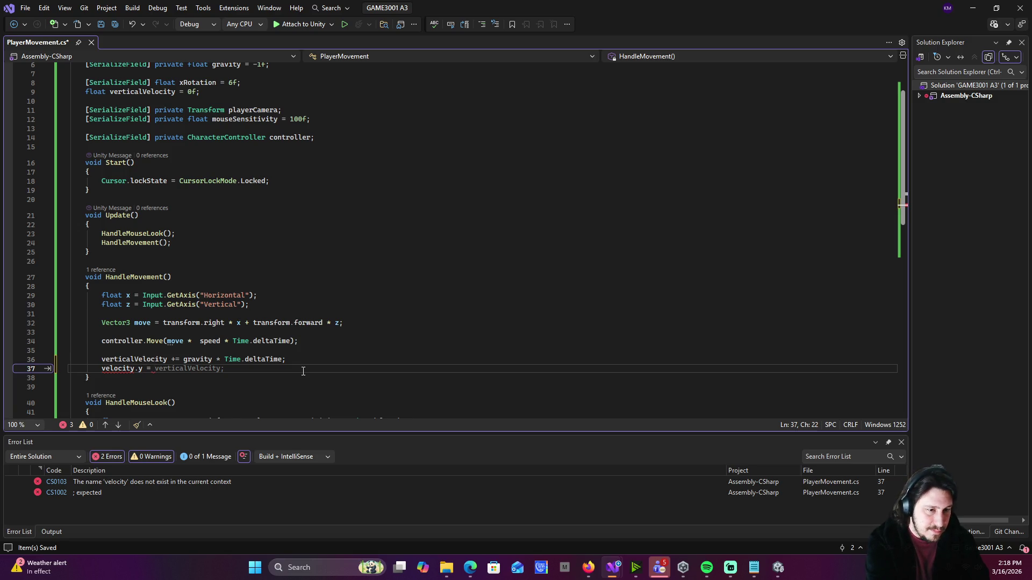
key("Tab")
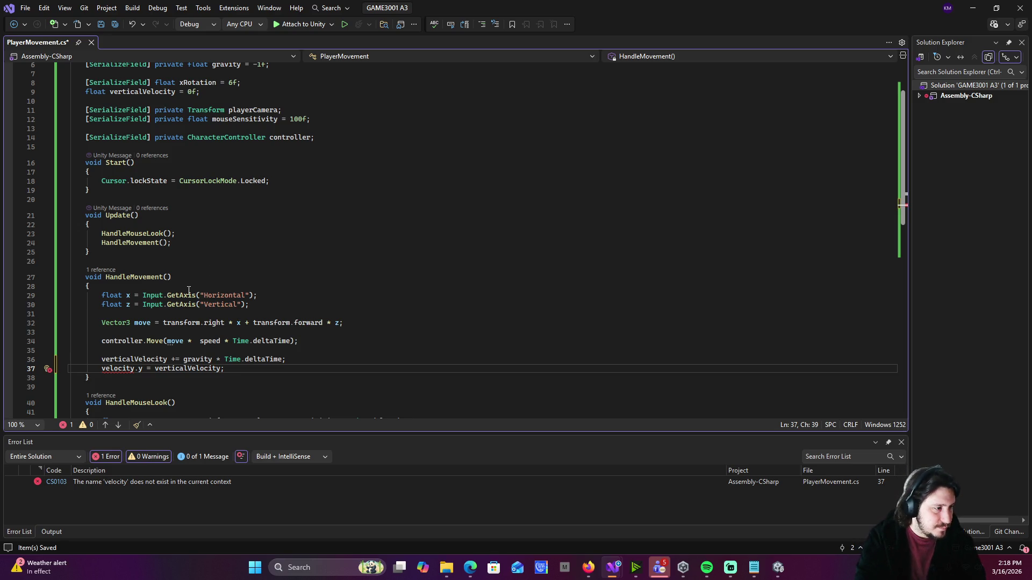
mouse_move(117, 373)
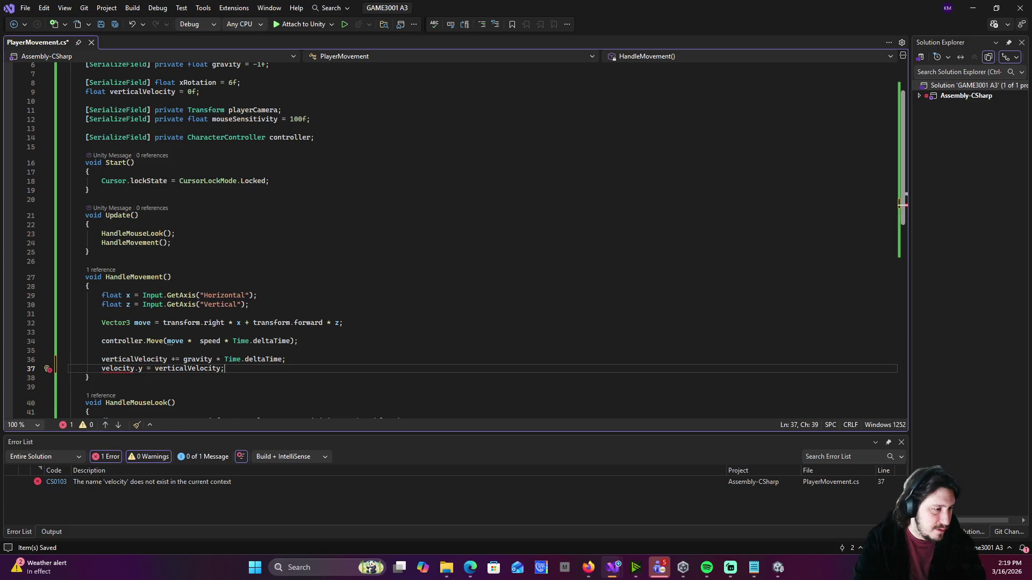
left_click(470, 568)
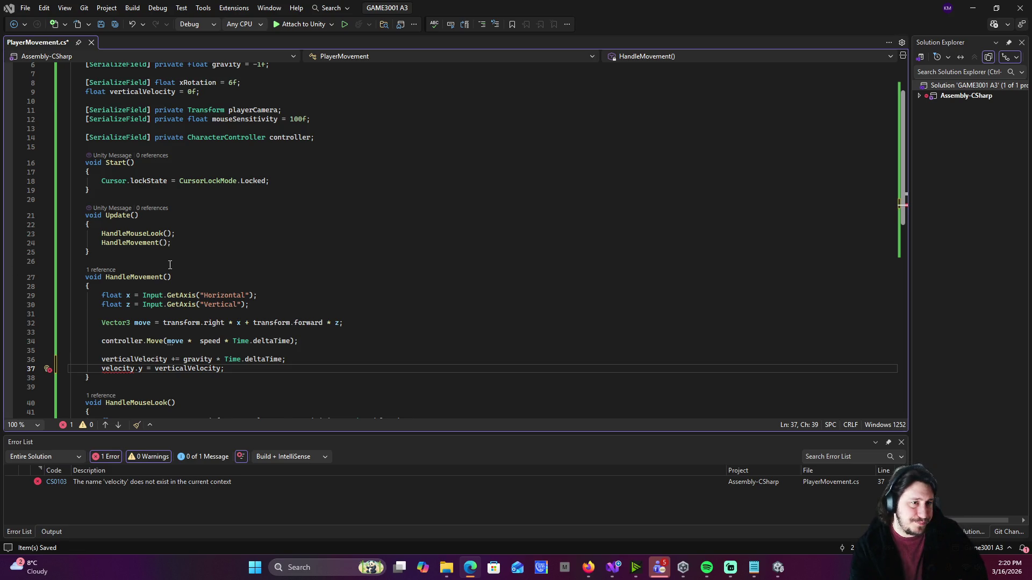
scroll(170, 265, "up", 2)
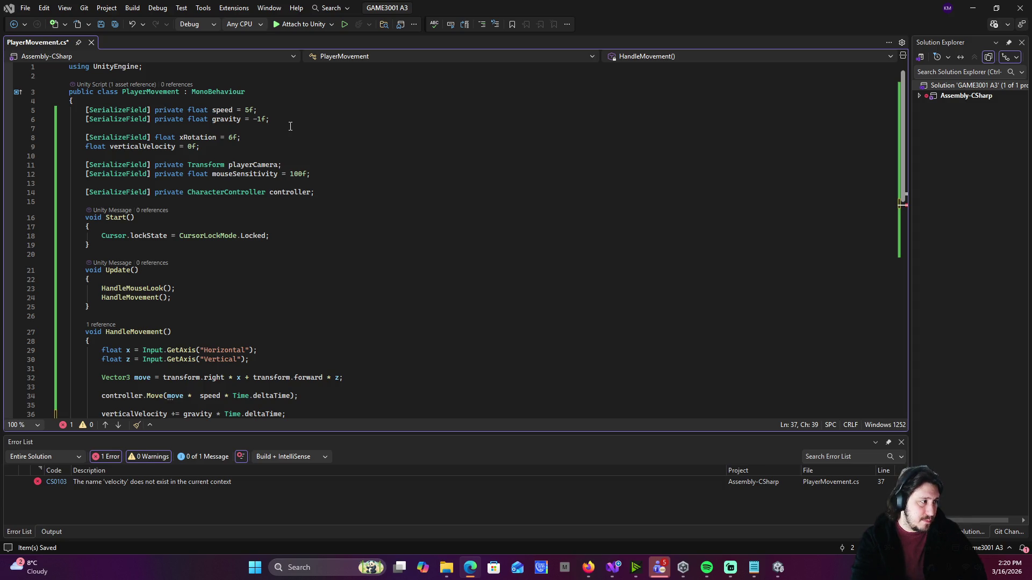
left_click(271, 110)
left_click(270, 119)
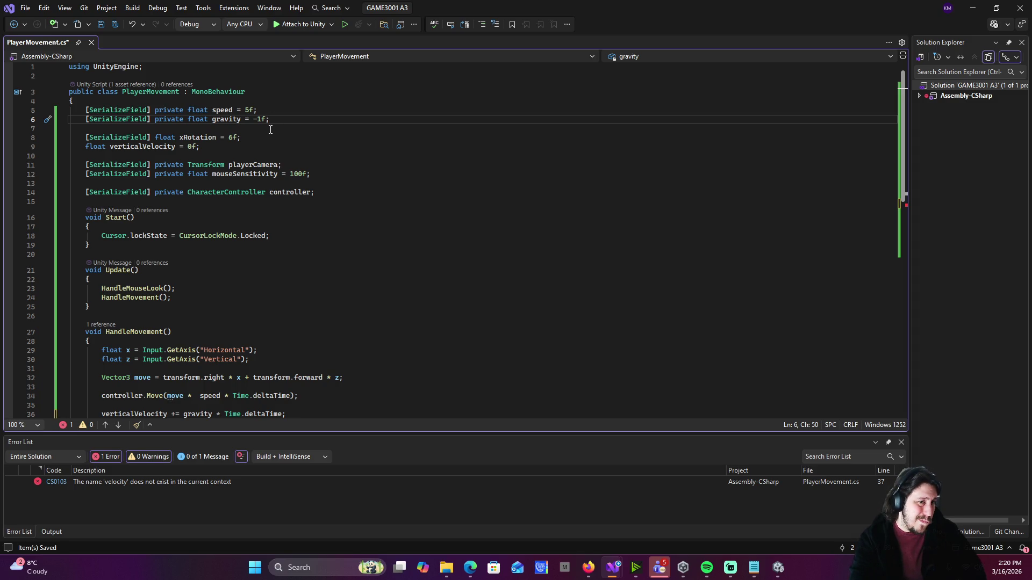
left_click(206, 151)
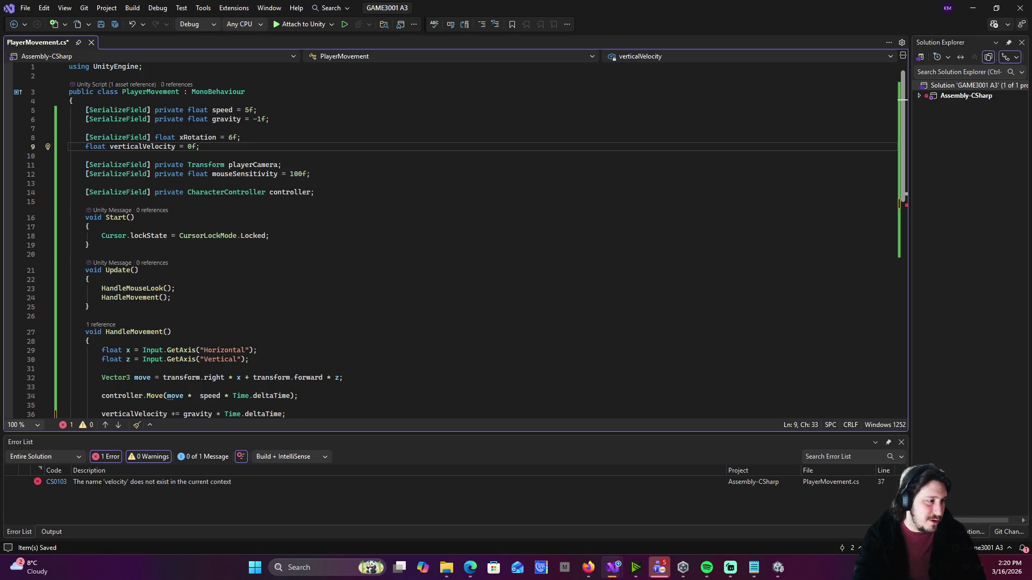
scroll(324, 214, "down", 4)
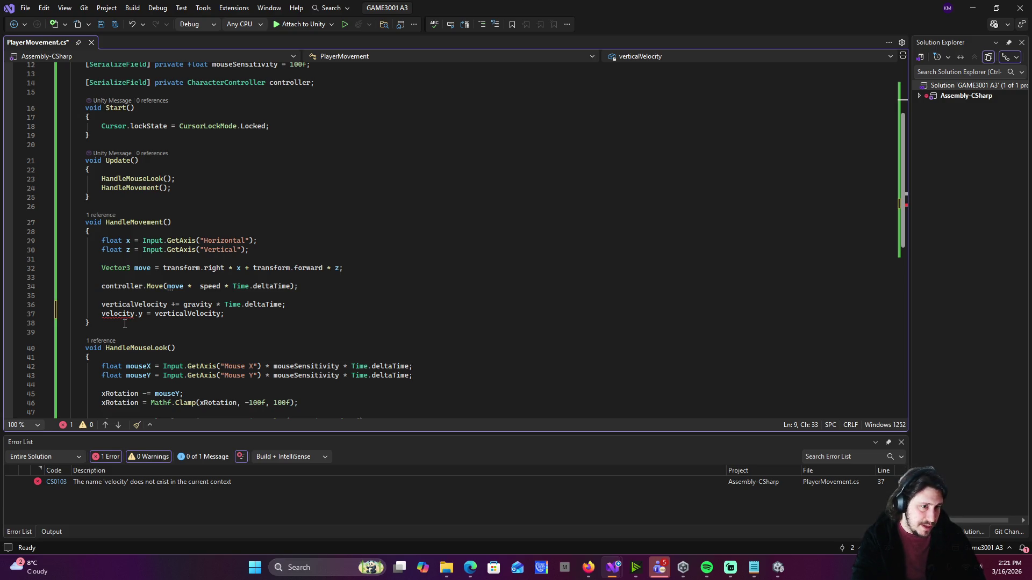
mouse_move(124, 315)
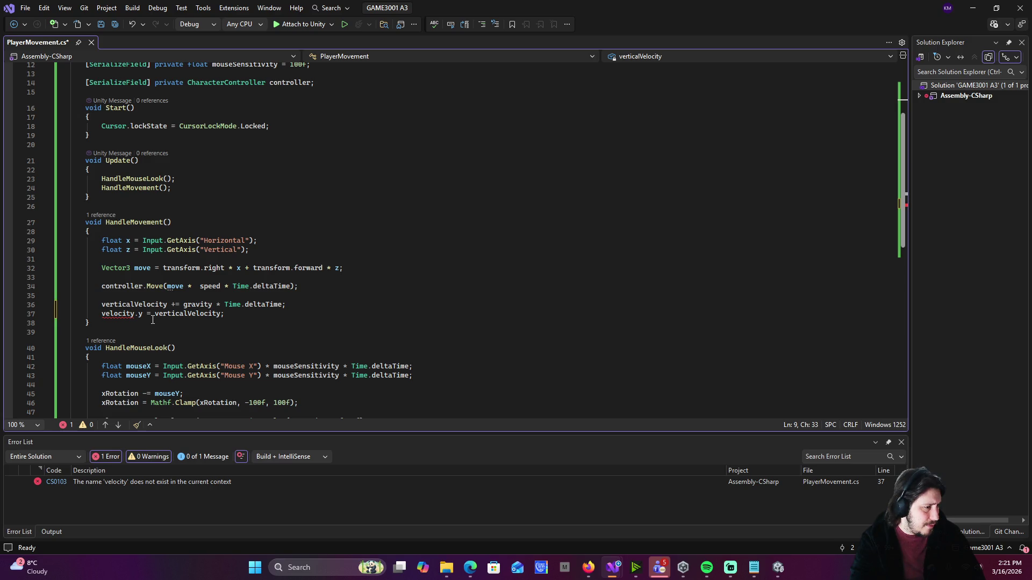
mouse_move(112, 317)
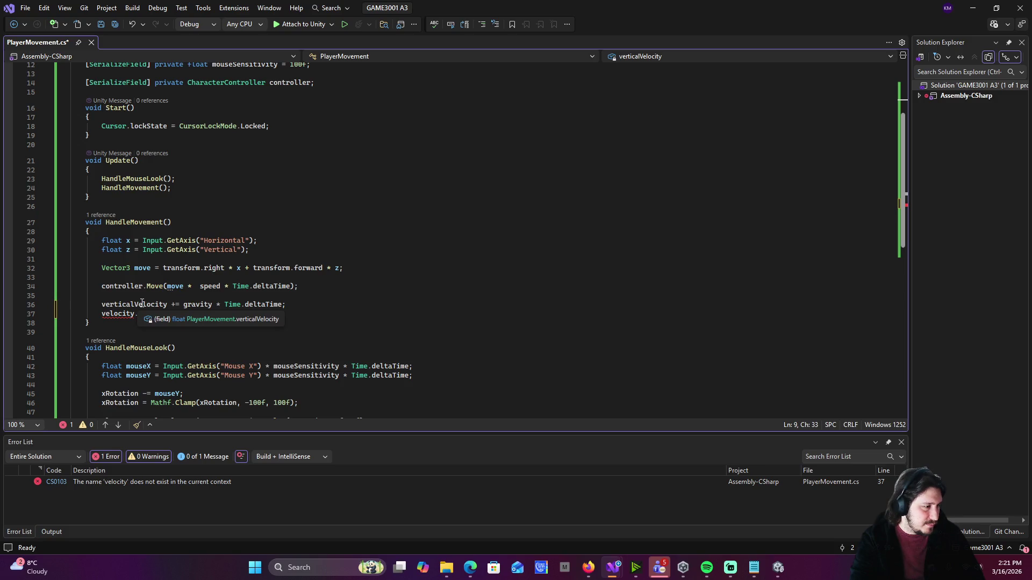
type("y = verticalVelocity;")
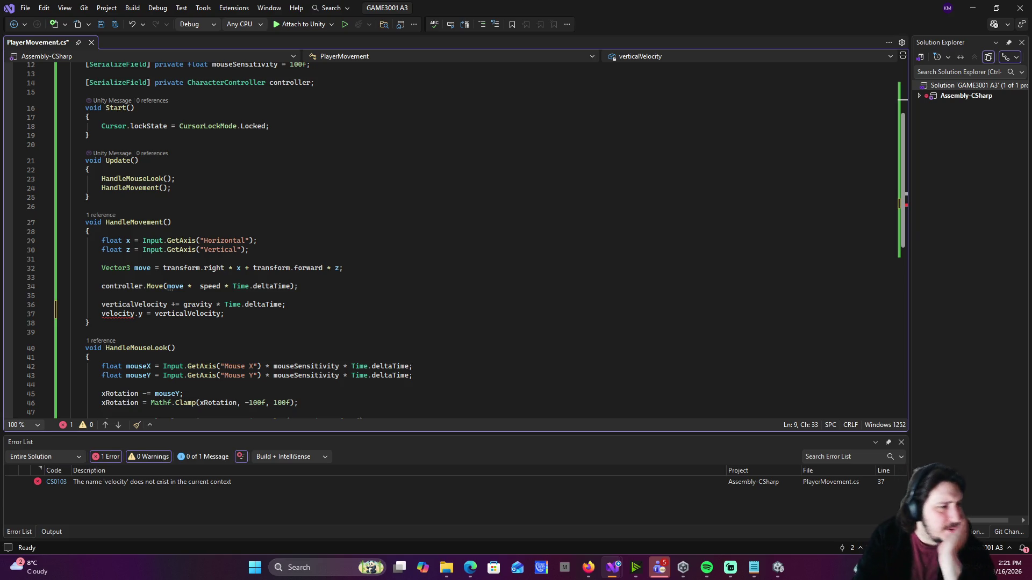
mouse_move(160, 291)
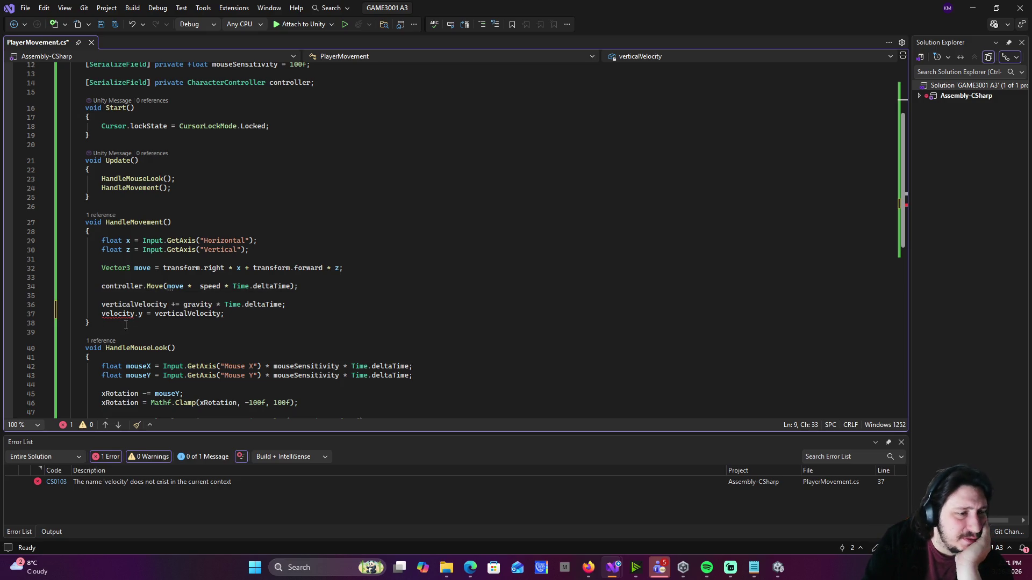
scroll(229, 331, "down", 4)
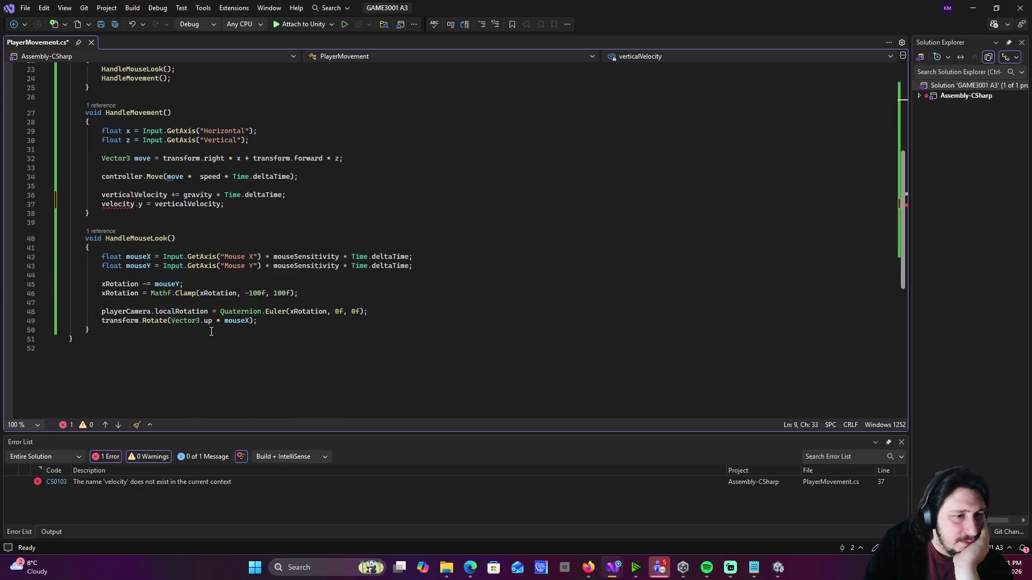
mouse_move(219, 318)
scroll(262, 242, "up", 1)
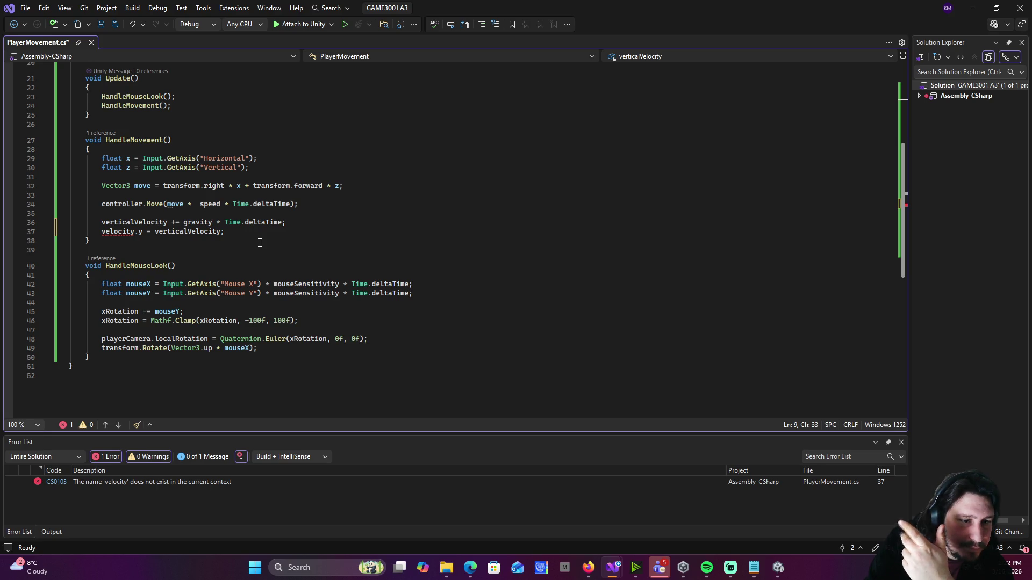
scroll(250, 251, "up", 2)
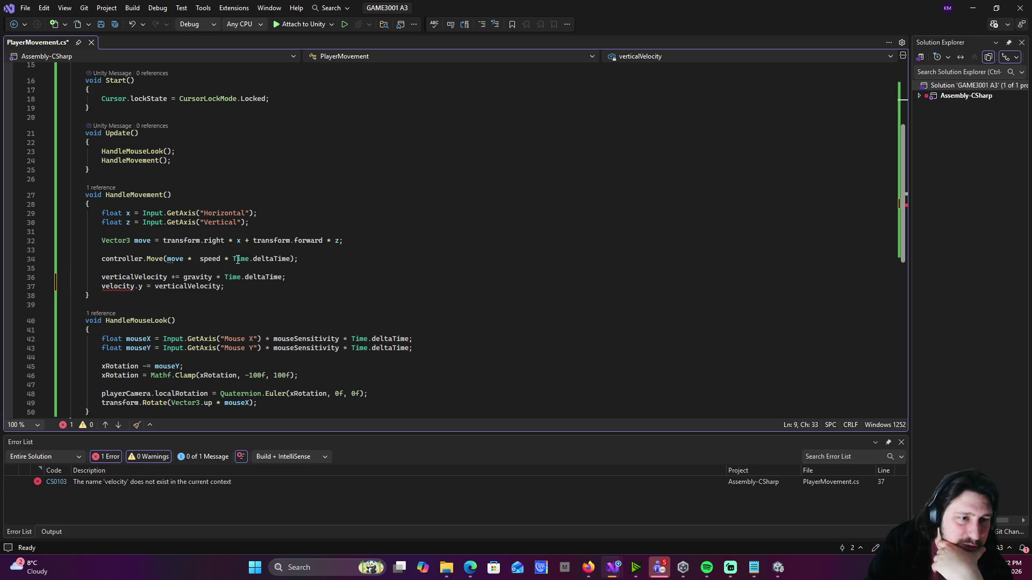
mouse_move(237, 260)
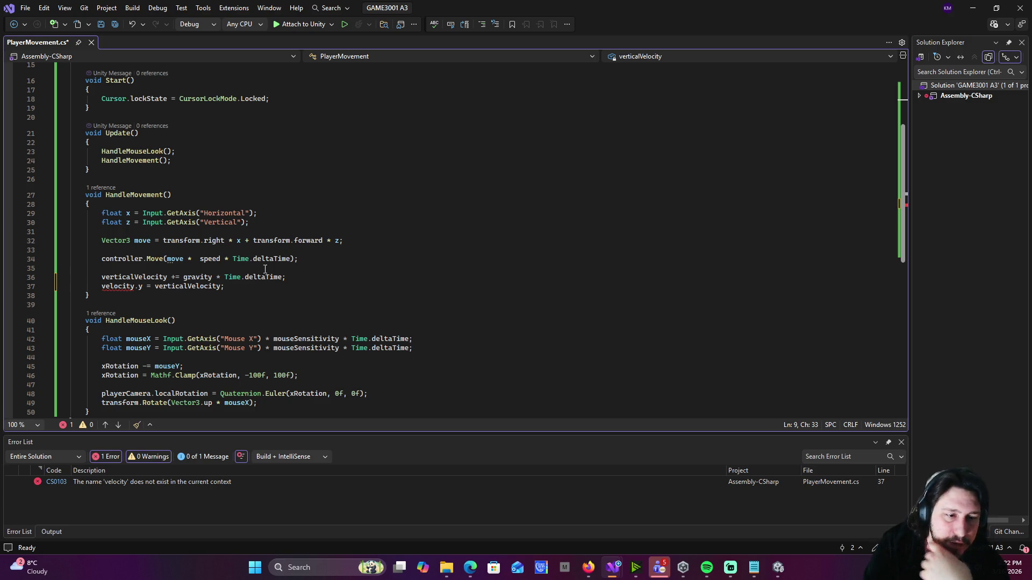
scroll(265, 269, "up", 2)
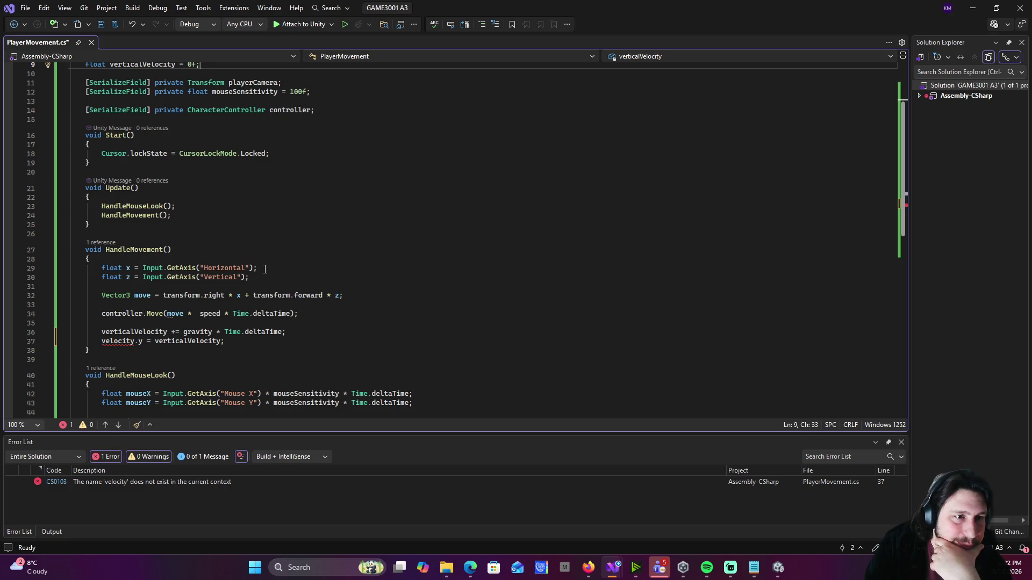
scroll(265, 269, "up", 3)
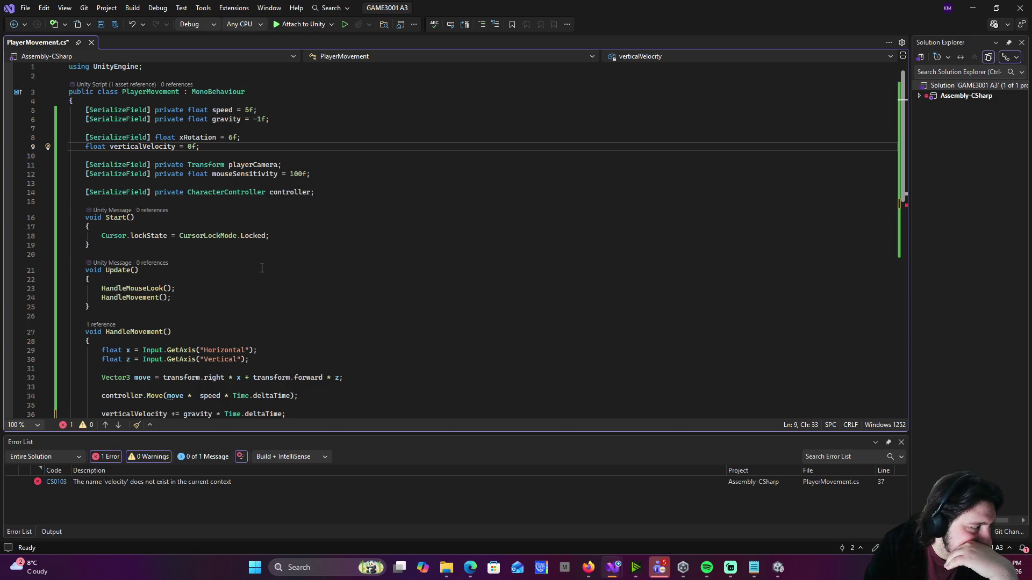
scroll(262, 269, "down", 2)
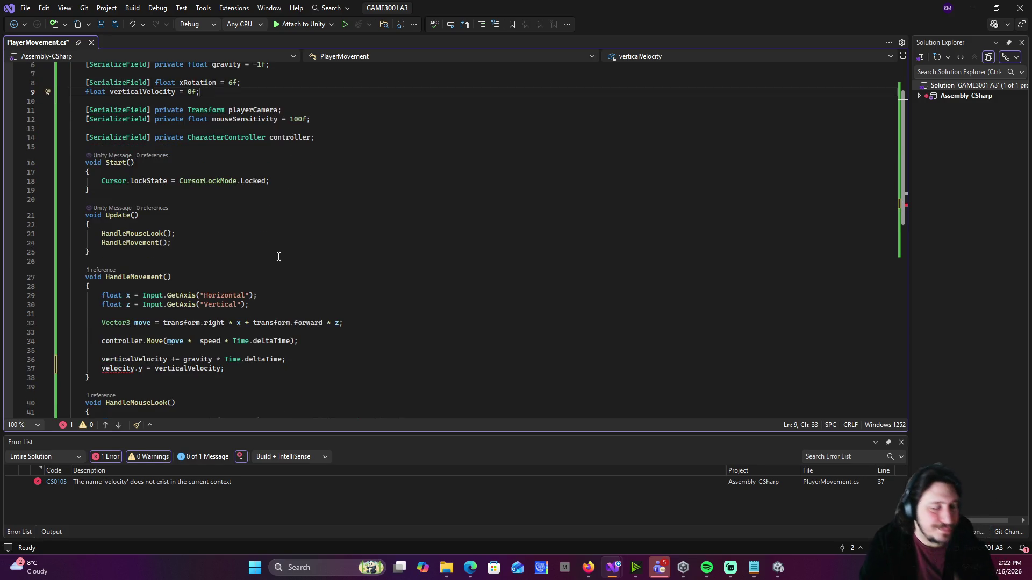
left_click(403, 291)
left_click_drag(576, 387, 472, 304)
left_click(527, 276)
left_click_drag(527, 277, 502, 345)
mouse_move(529, 387)
left_mouse_down()
mouse_move(538, 325)
mouse_move(500, 301)
left_mouse_up()
key("ctrl+a")
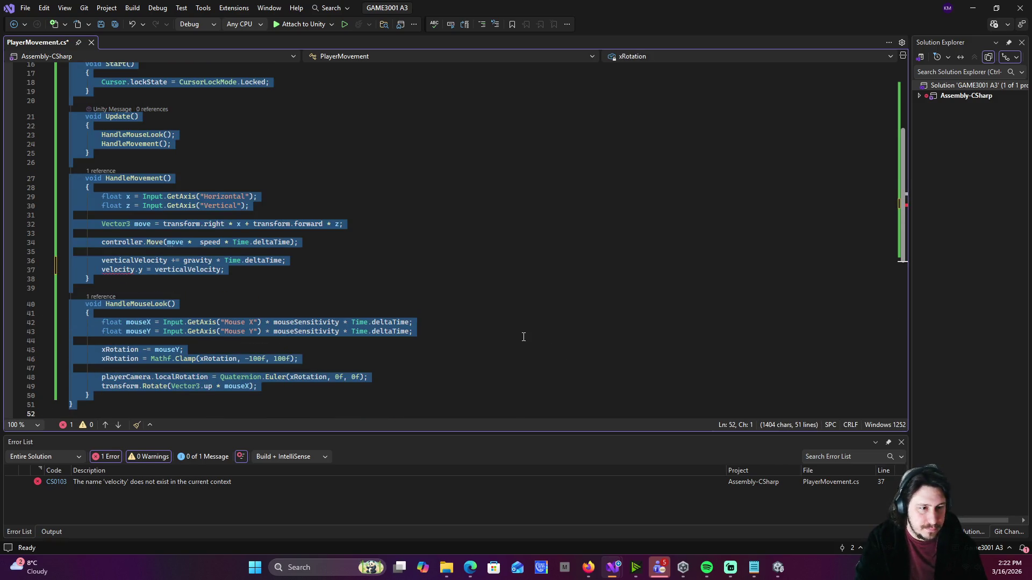
left_click(524, 337)
mouse_move(543, 342)
left_mouse_down()
mouse_move(406, 233)
mouse_move(418, 201)
mouse_move(484, 225)
mouse_move(483, 261)
left_mouse_up()
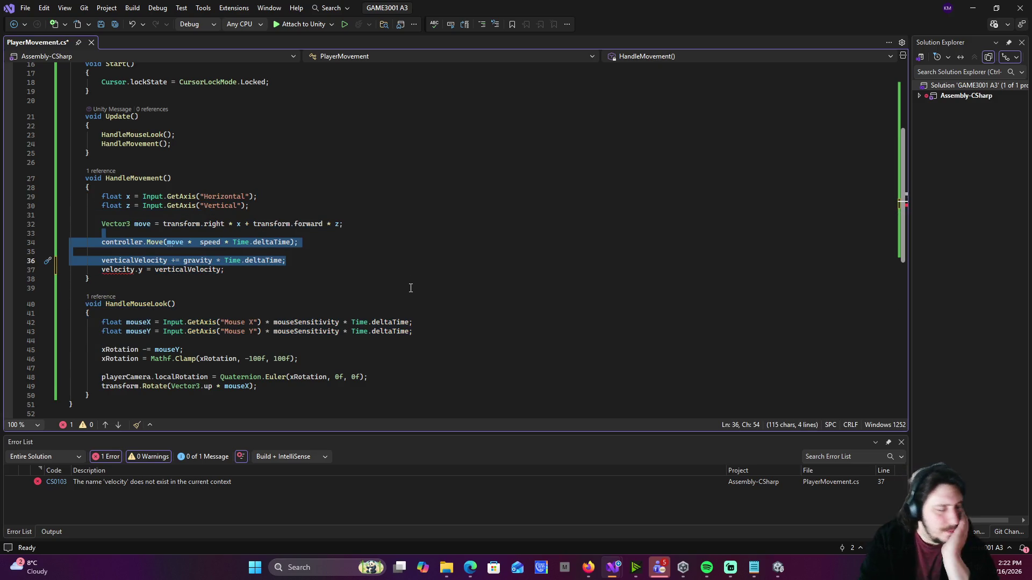
key("alt+Tab")
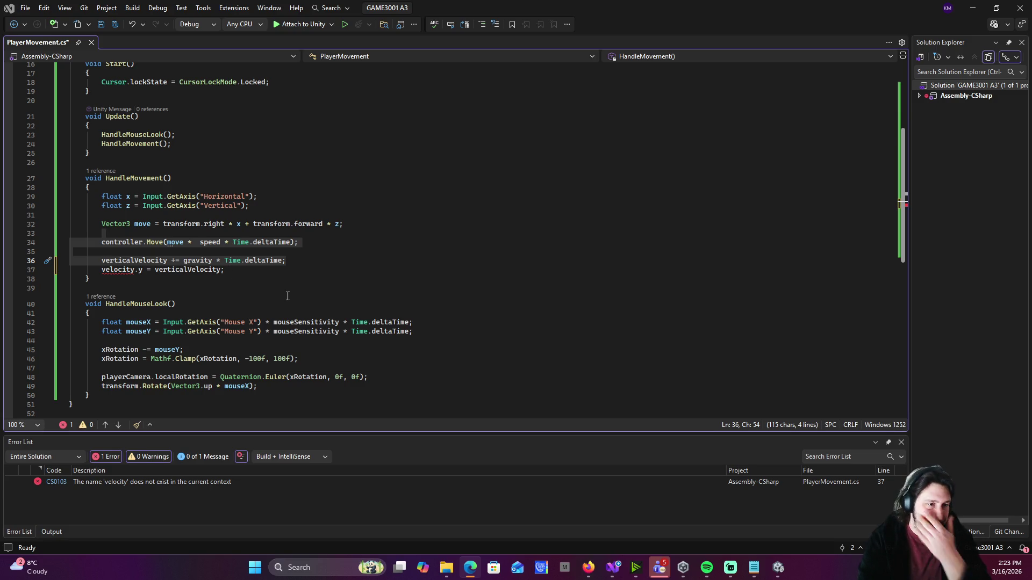
scroll(253, 259, "down", 1)
scroll(252, 259, "up", 1)
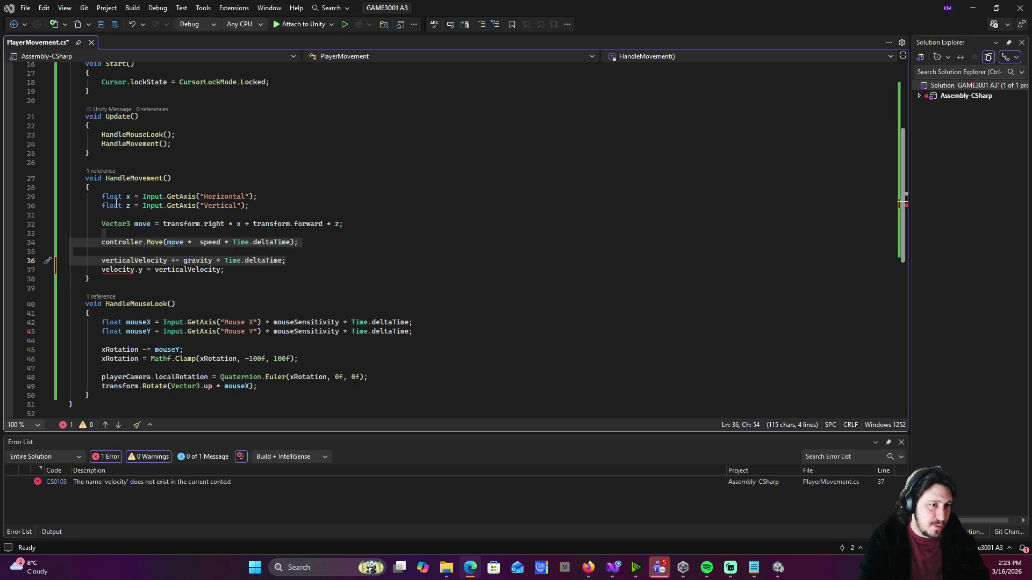
left_click(266, 210)
key("shift+Up")
key("shift+Up")
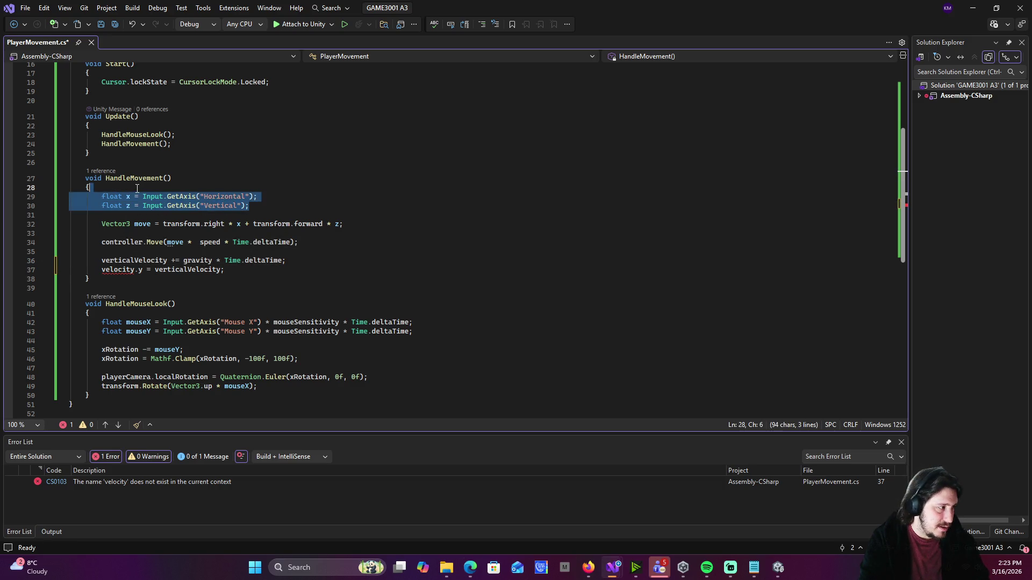
left_click_drag(101, 224, 327, 230)
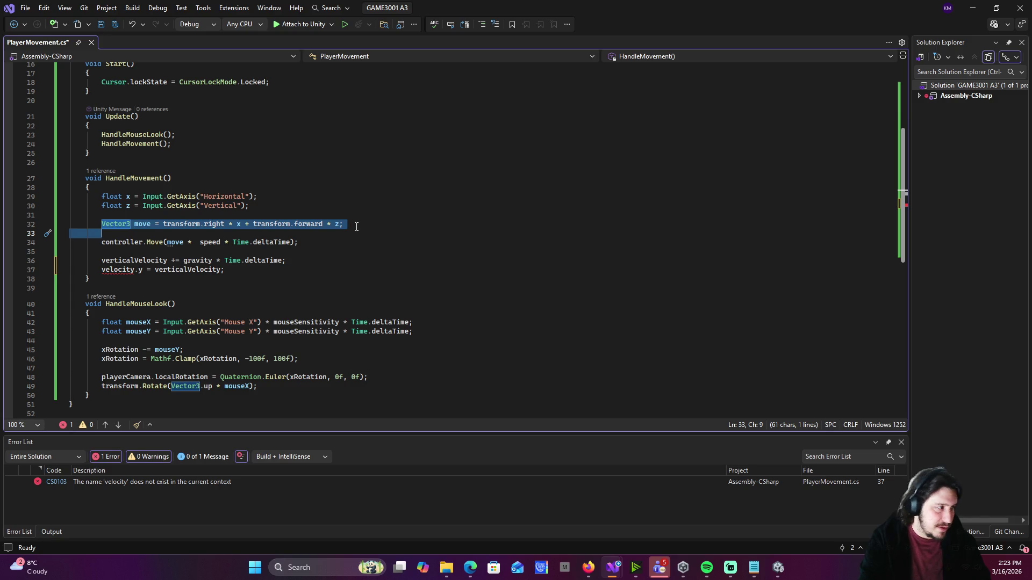
left_click(300, 242)
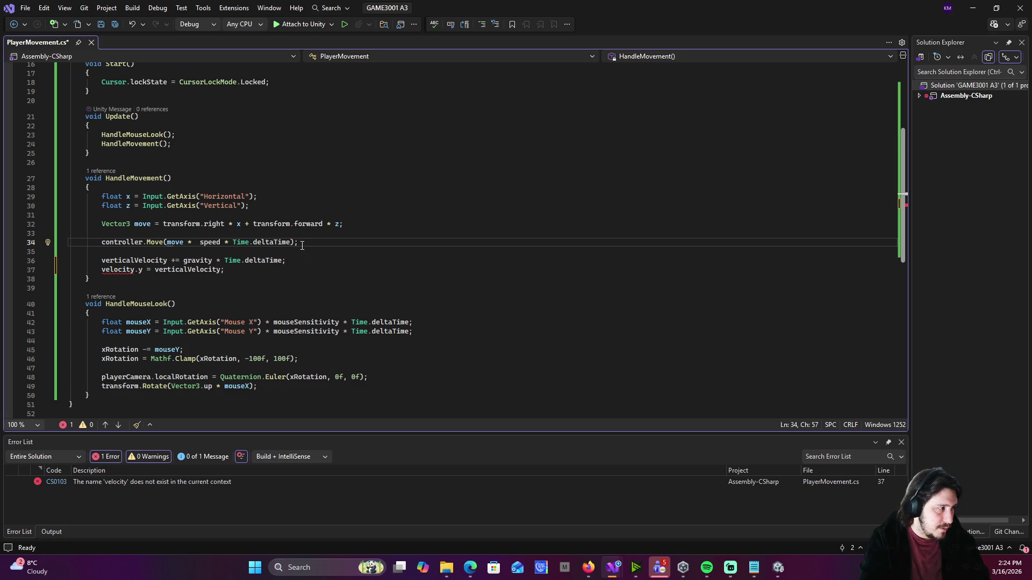
left_click(296, 261)
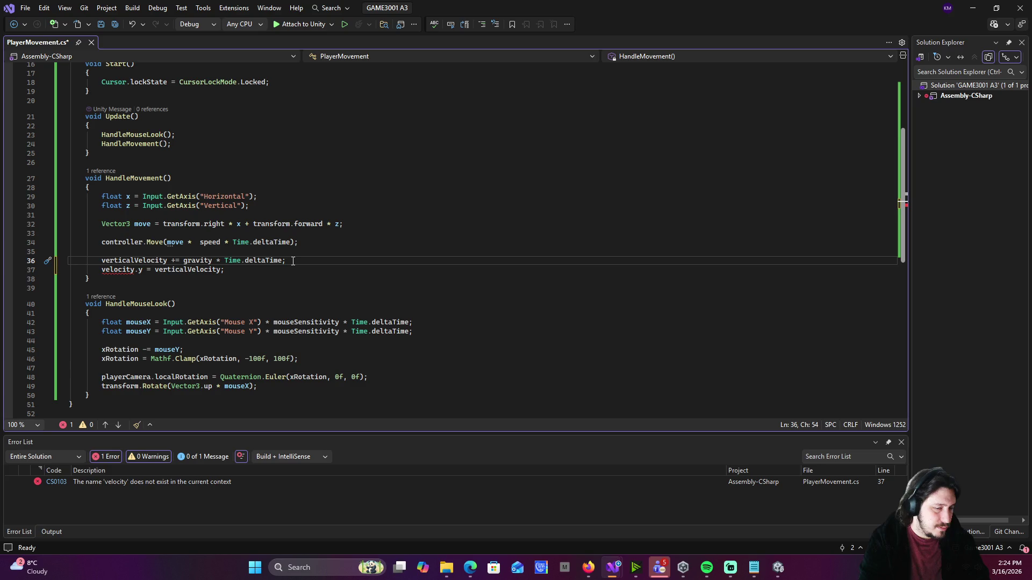
key("Return")
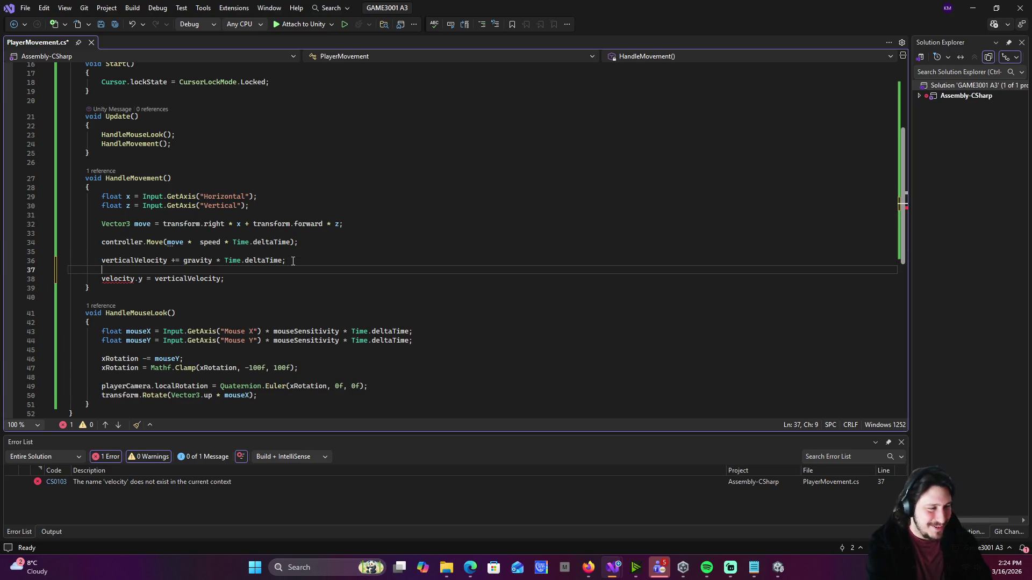
- Declare 'Vector3 velocity = move * speed;' before the velocity.y line and save the script
type("Vector")
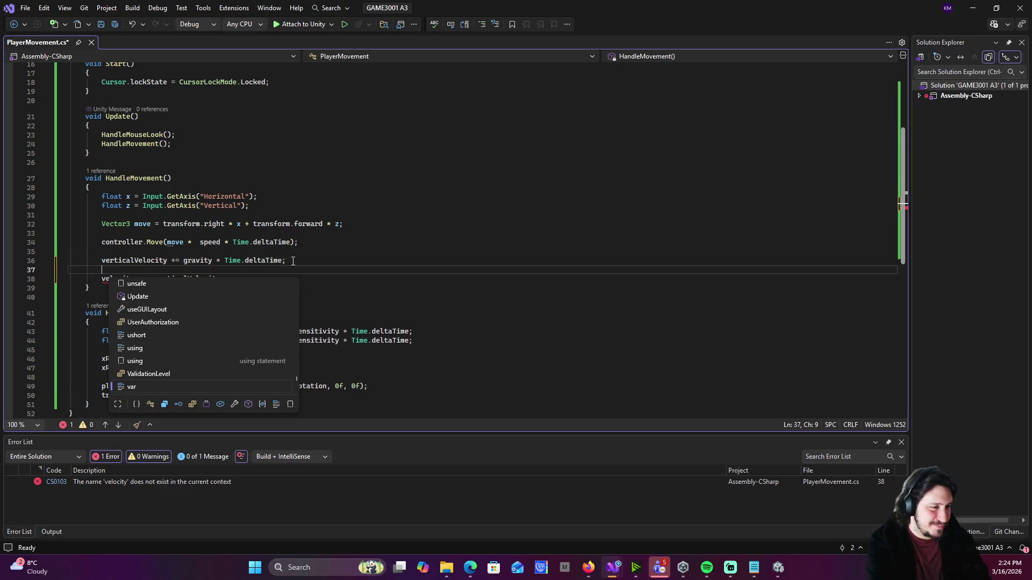
type("3 ")
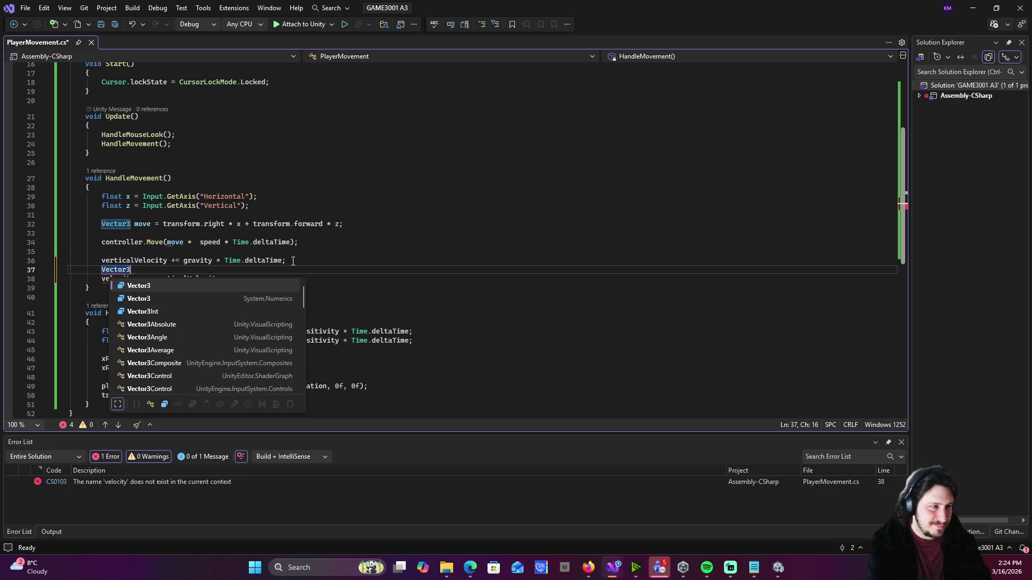
type("velocity =")
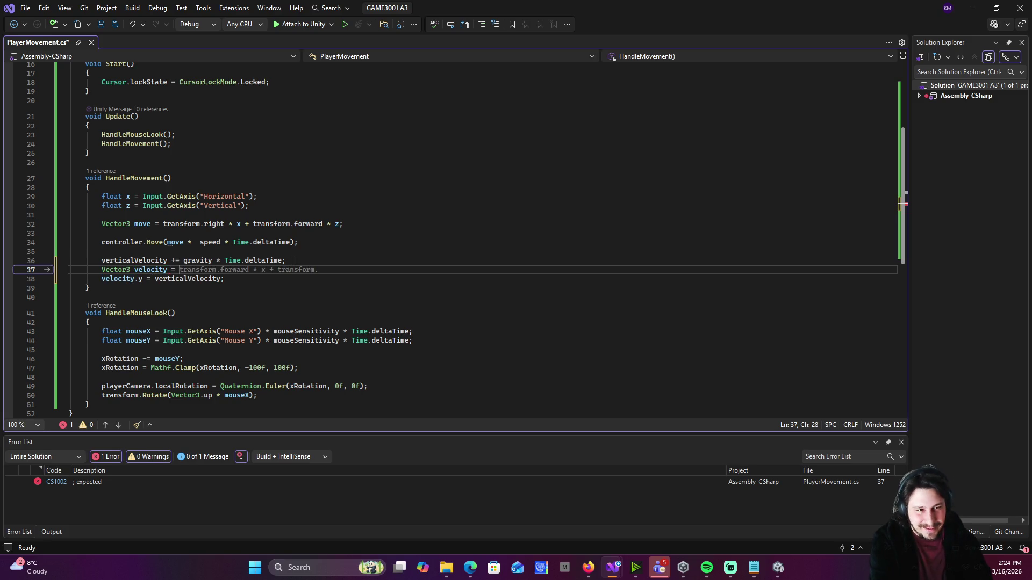
type("move")
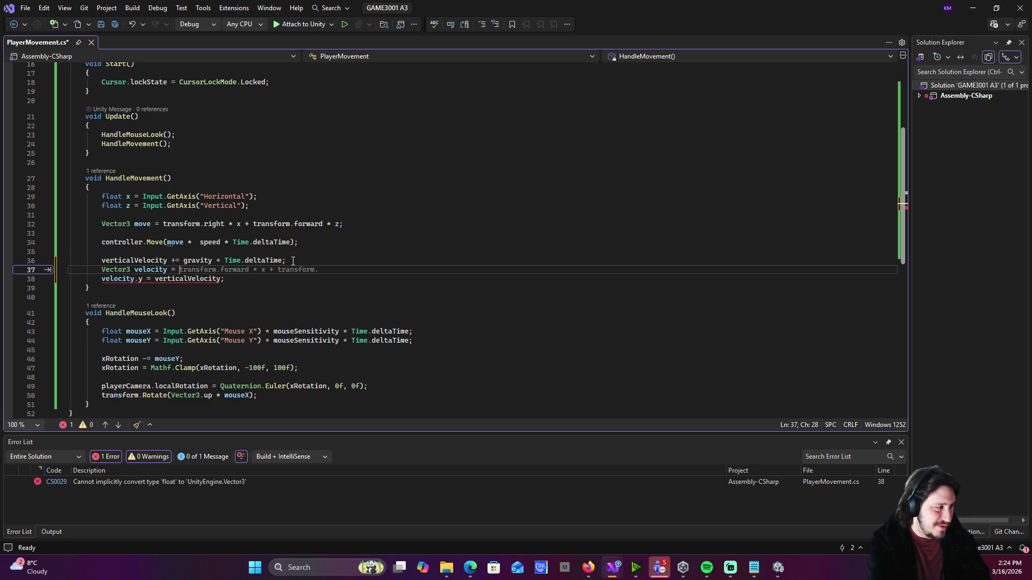
type(" * sp")
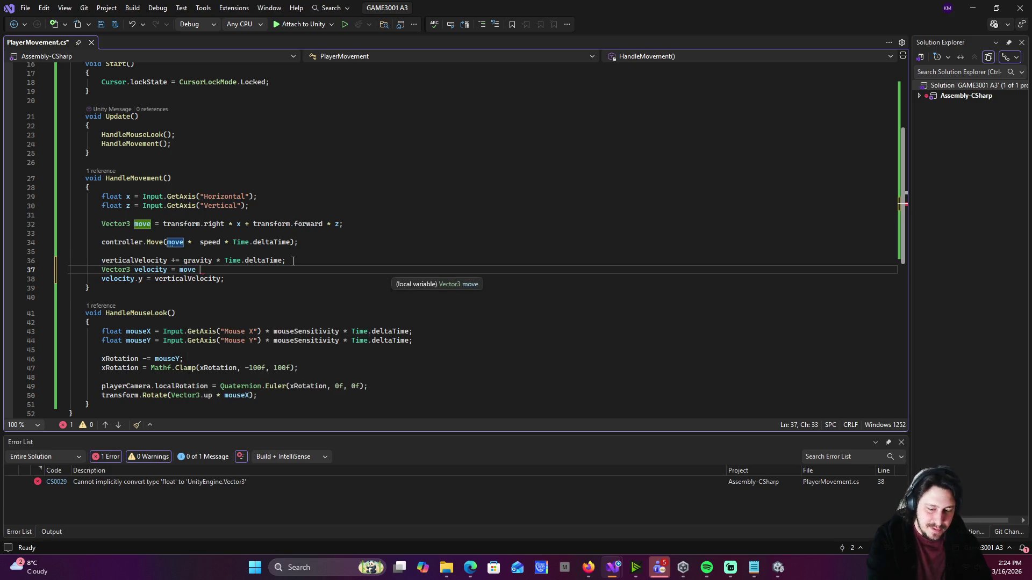
type("eed;")
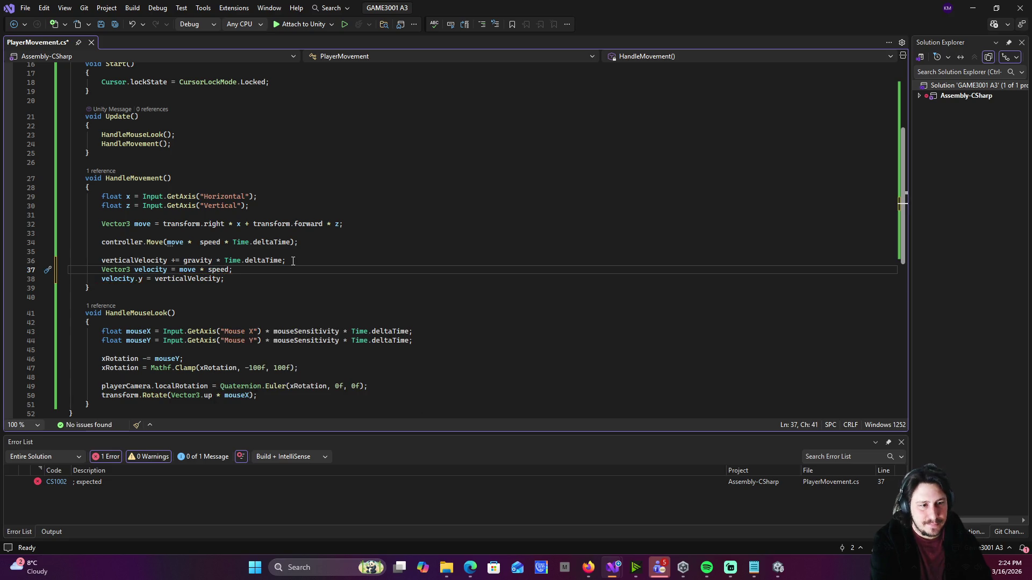
key("ctrl+s")
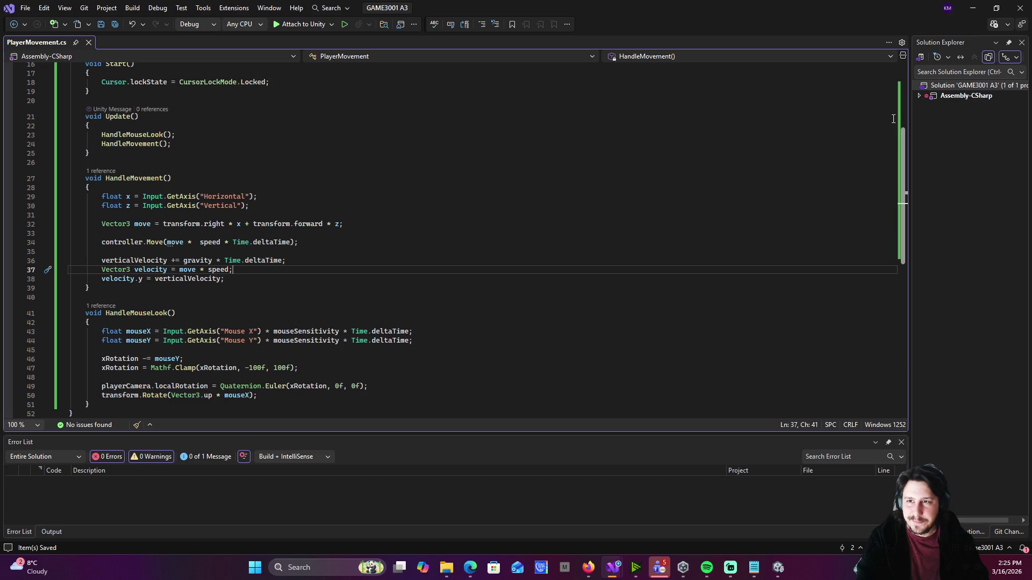
- Back in Unity, select the Player in SampleScene's hierarchy to inspect its components
left_click(970, 8)
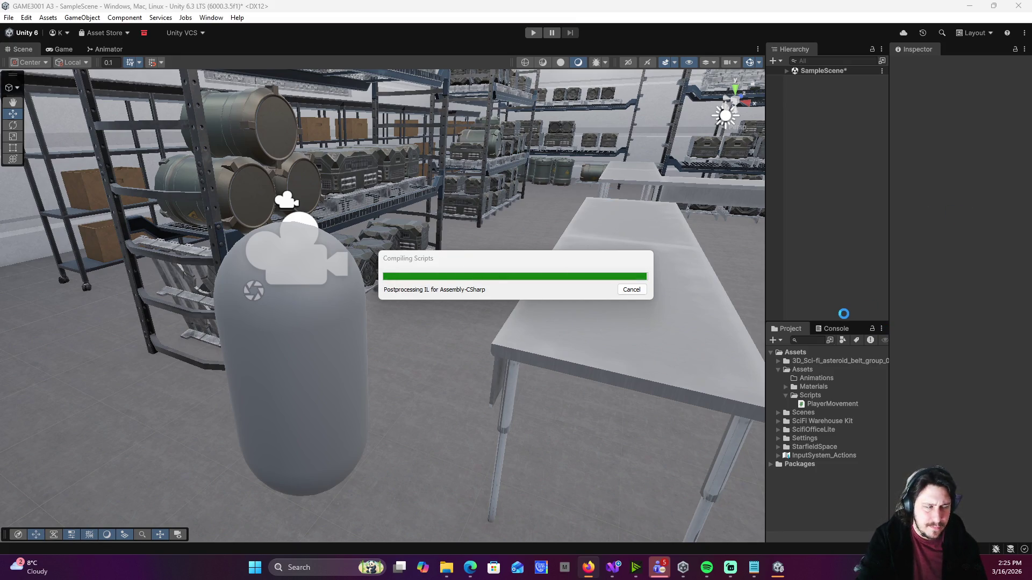
left_click(785, 70)
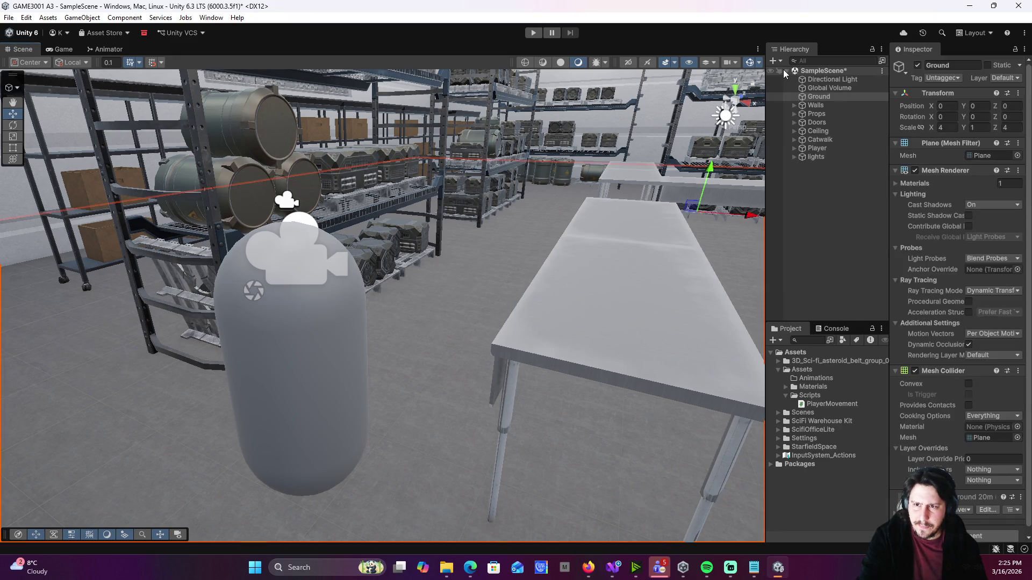
left_click(817, 148)
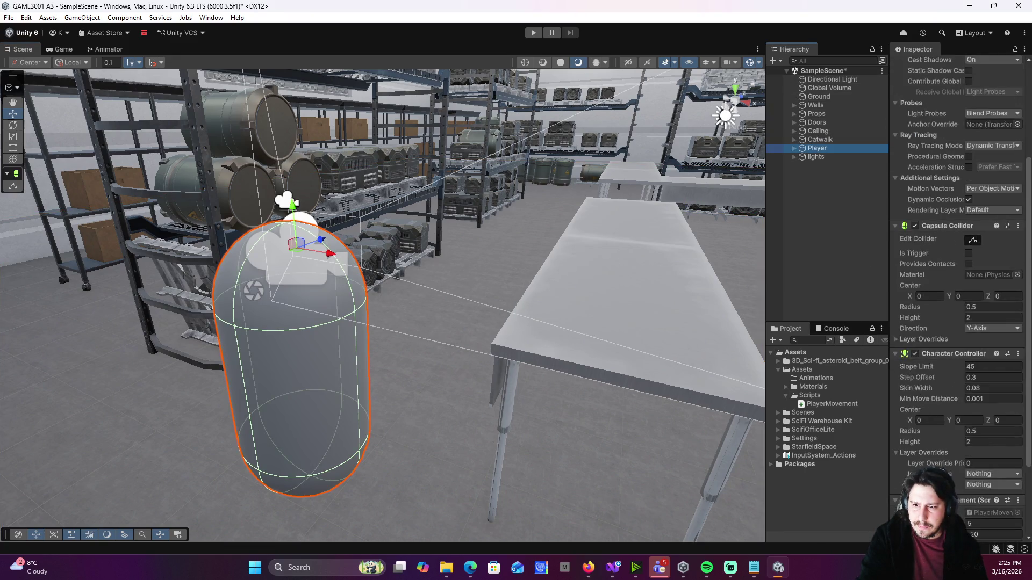
scroll(960, 457, "down", 8)
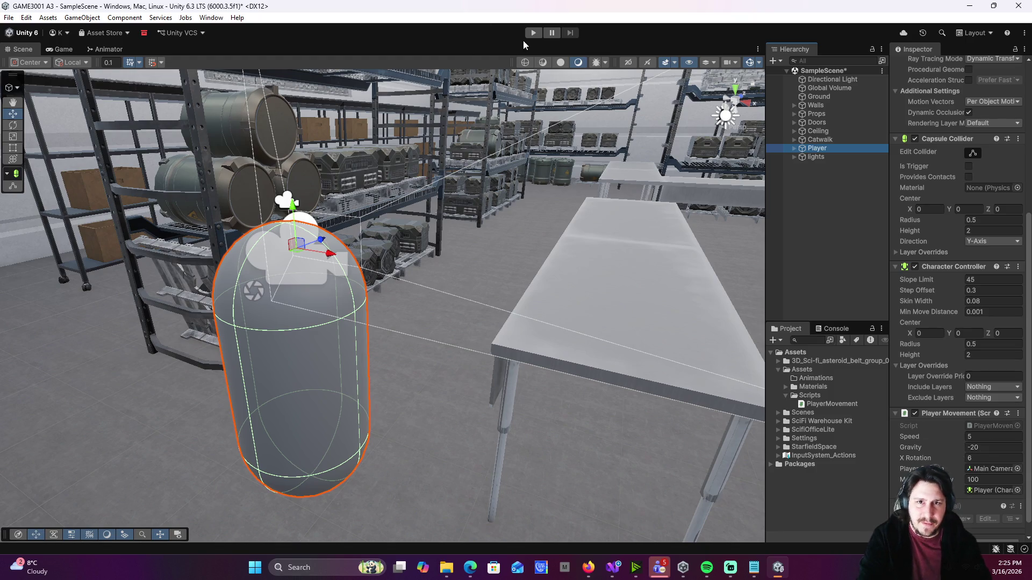
- Playtest by climbing the stairs, walking along the catwalk and back, then stop
left_click(533, 33)
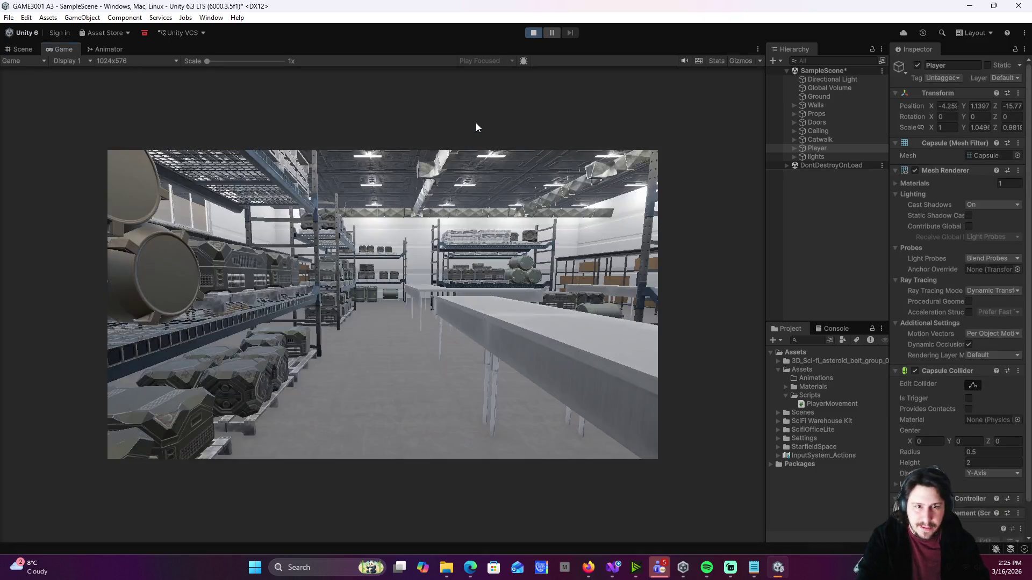
left_click(475, 123)
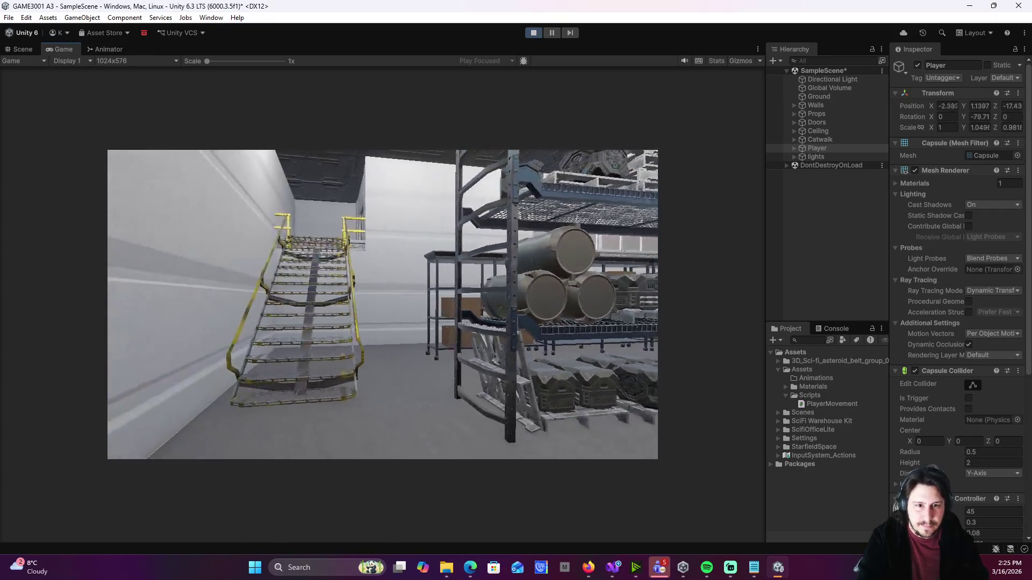
key("w")
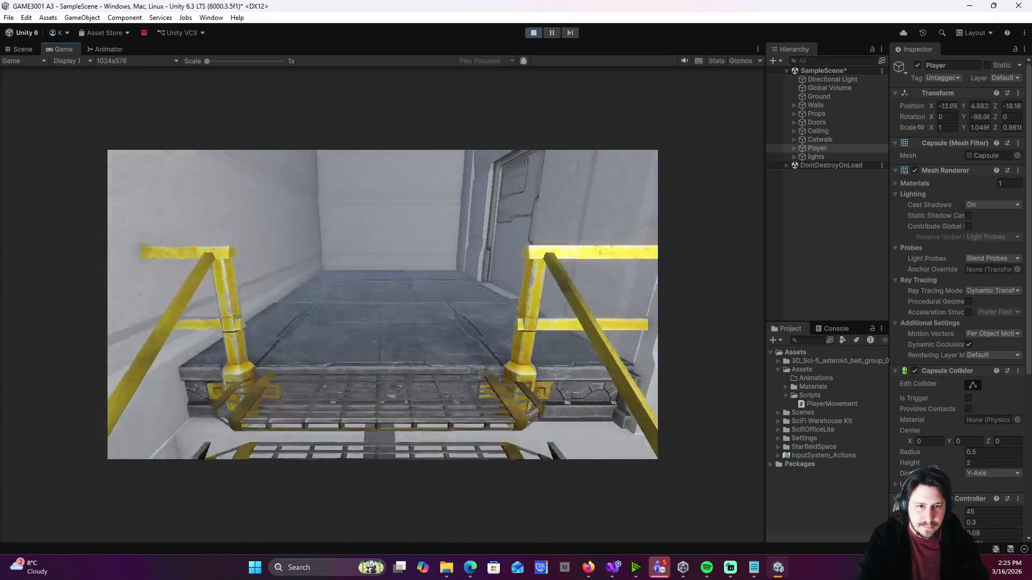
key("w")
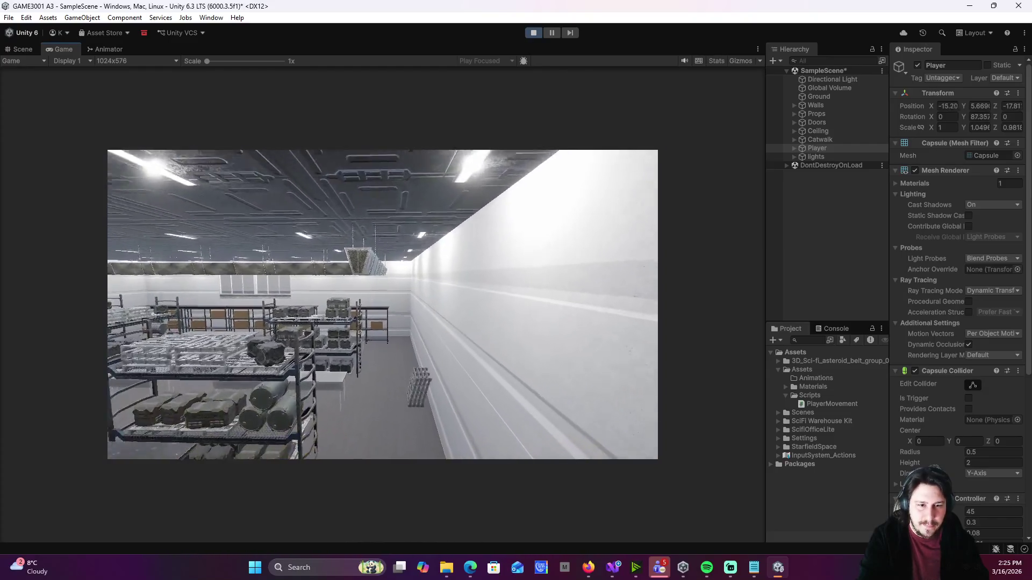
key("w")
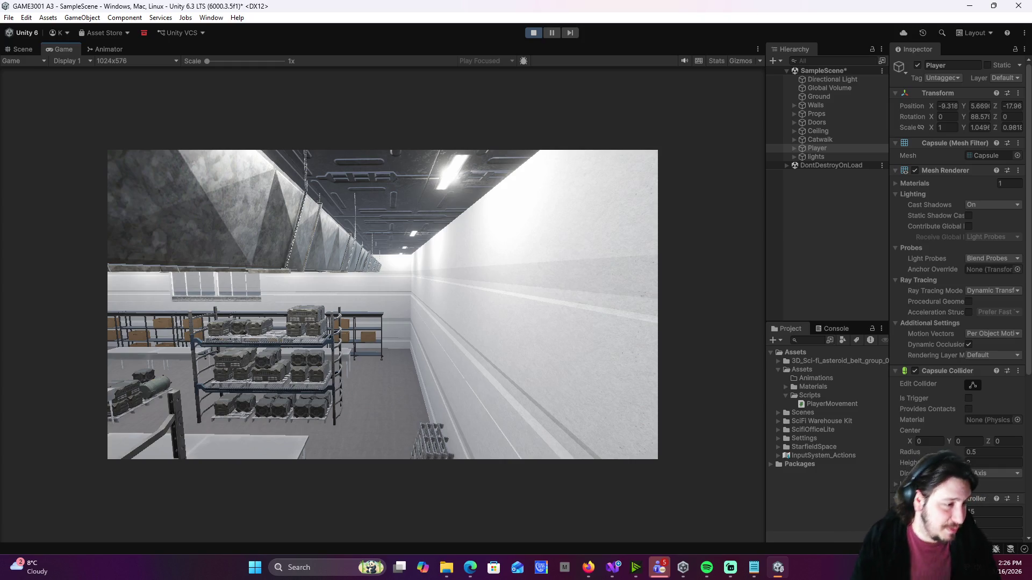
mouse_move(383, 304)
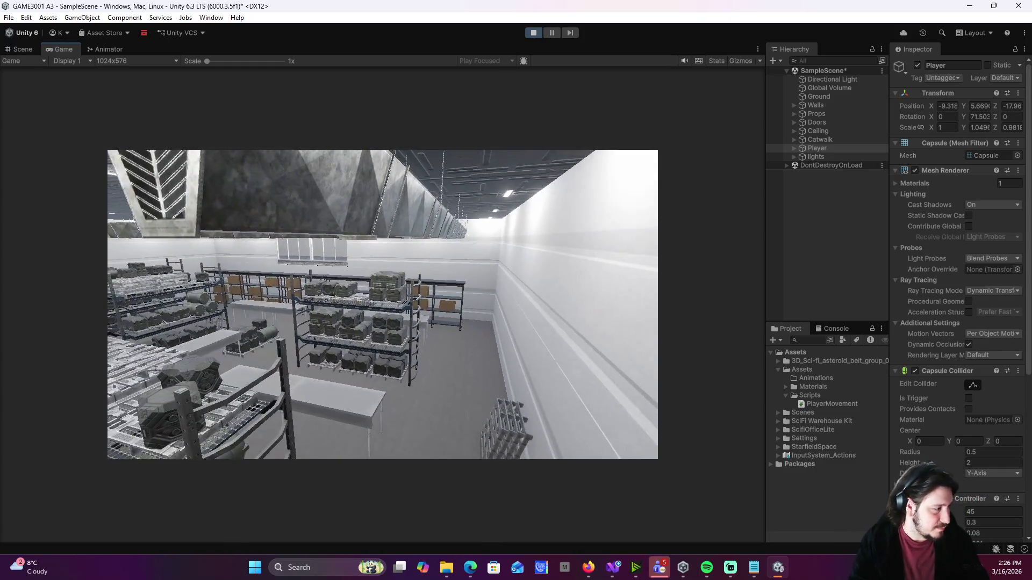
key("w")
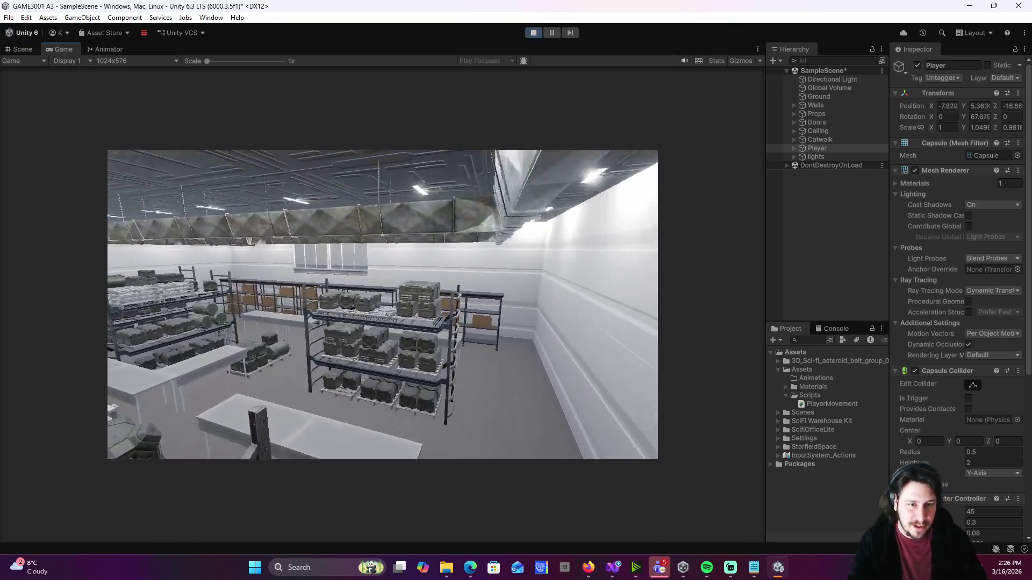
key("s")
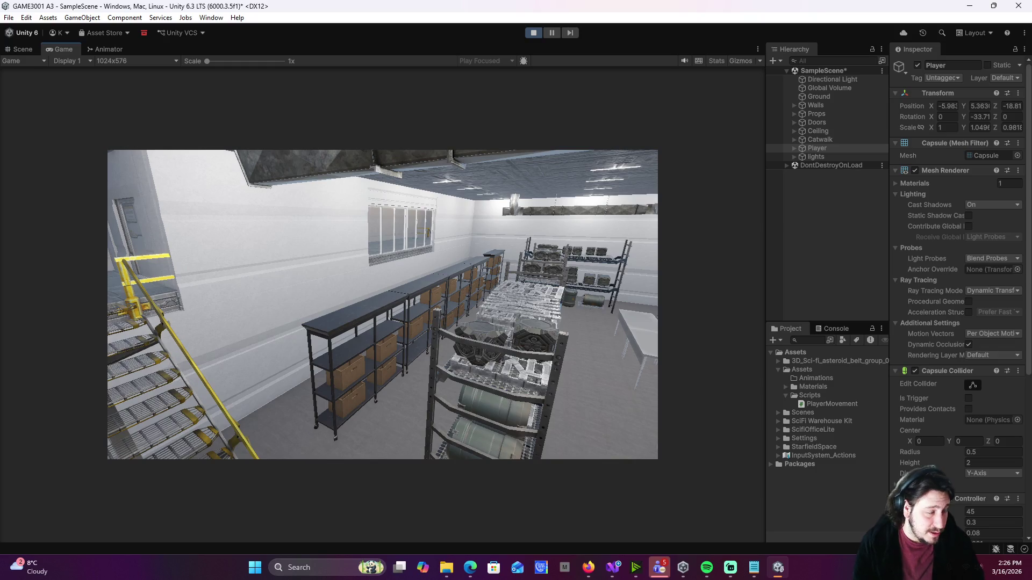
key("d")
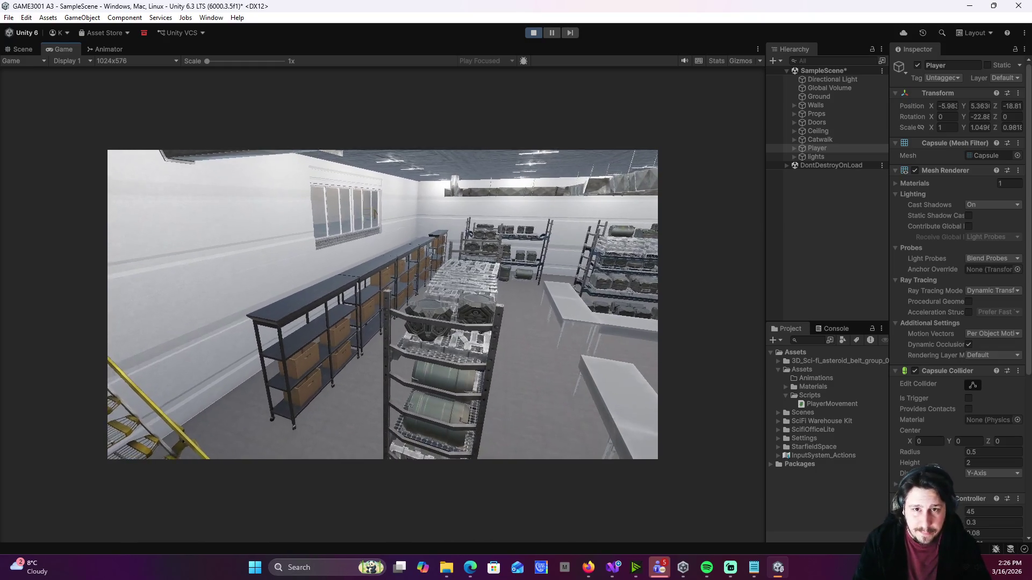
left_click(540, 31)
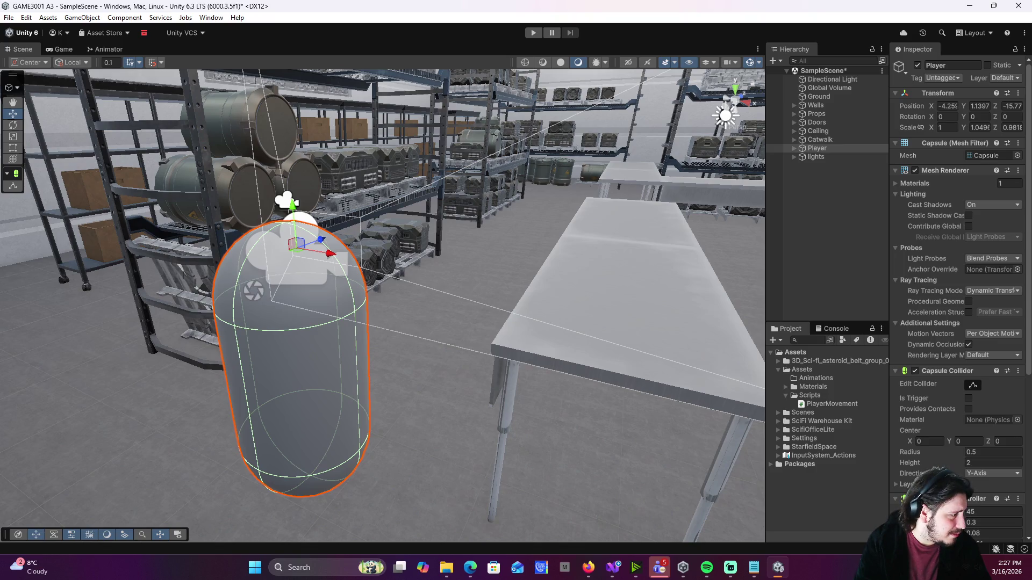
- Leave Unity and bring the PlayerMovement script forward in Visual Studio
key("alt+Tab")
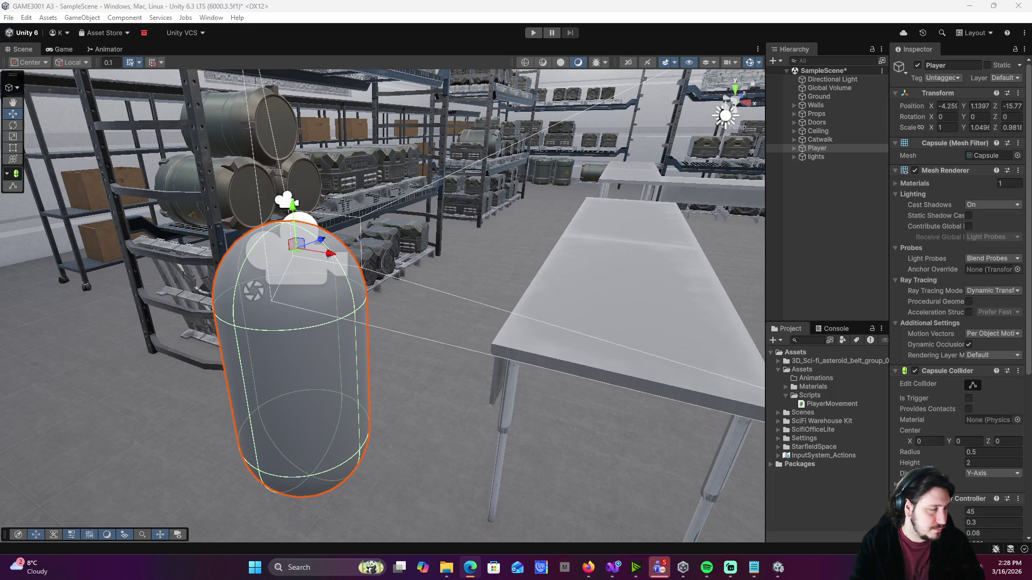
mouse_move(613, 569)
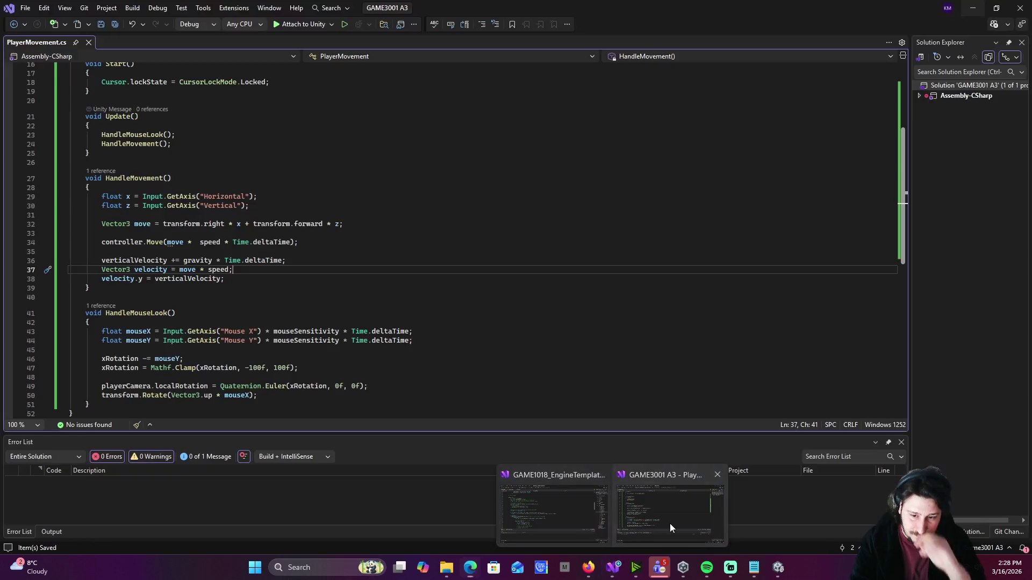
left_click(670, 523)
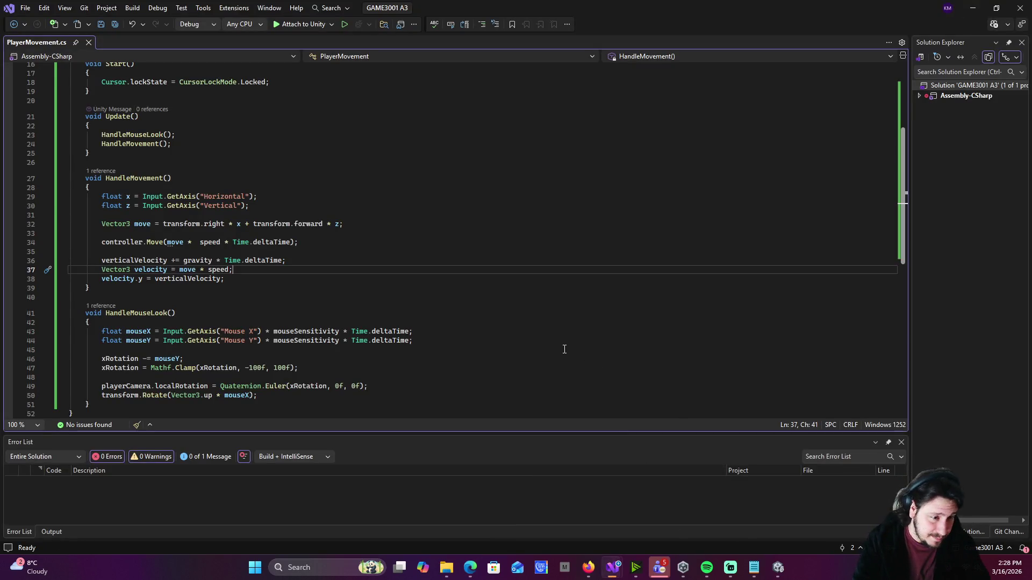
- Select all of PlayerMovement.cs's code, then bring the Firefox AdventureQuest page to the front
scroll(570, 340, "down", 2)
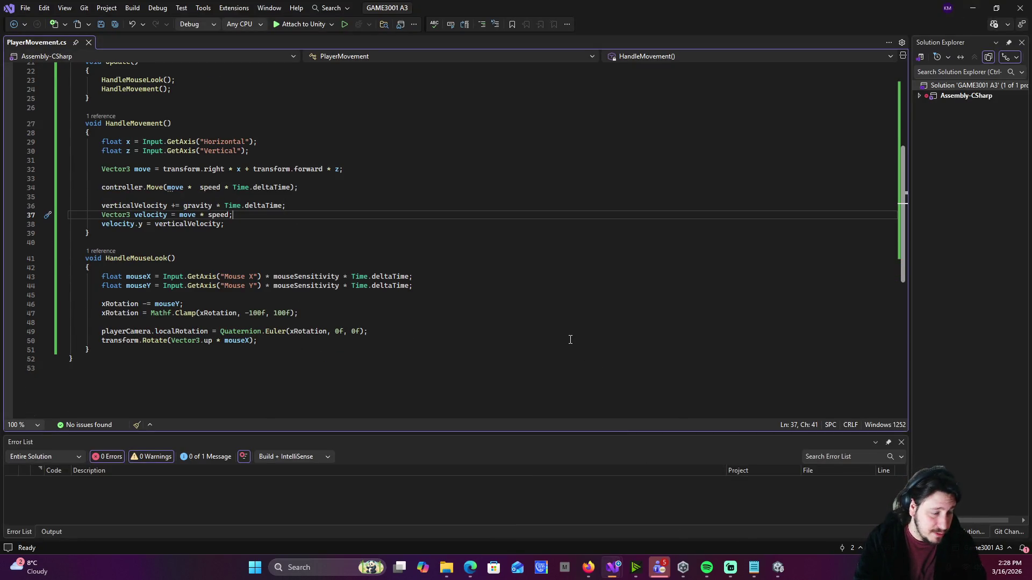
key("ctrl+a")
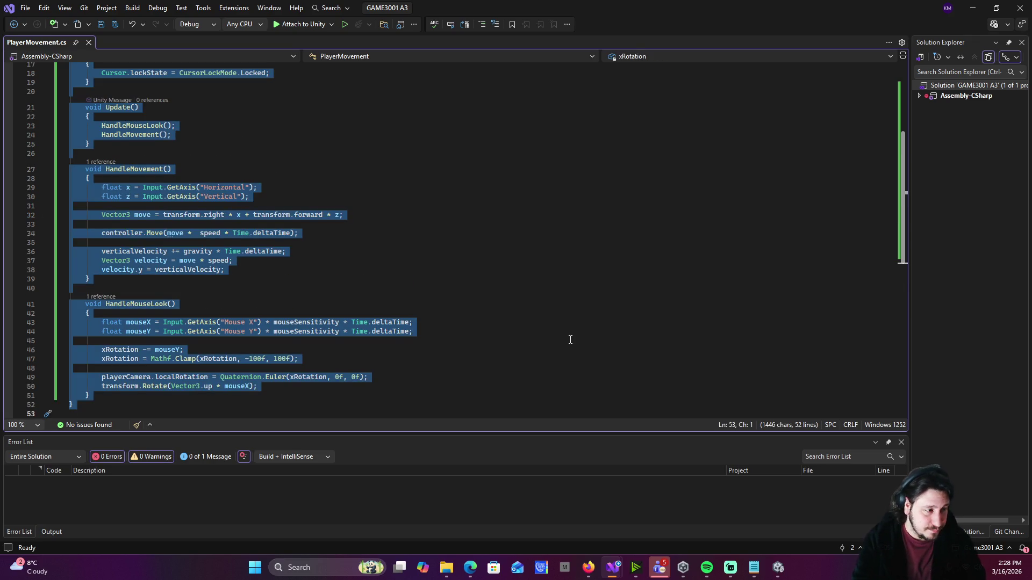
key("alt+Tab")
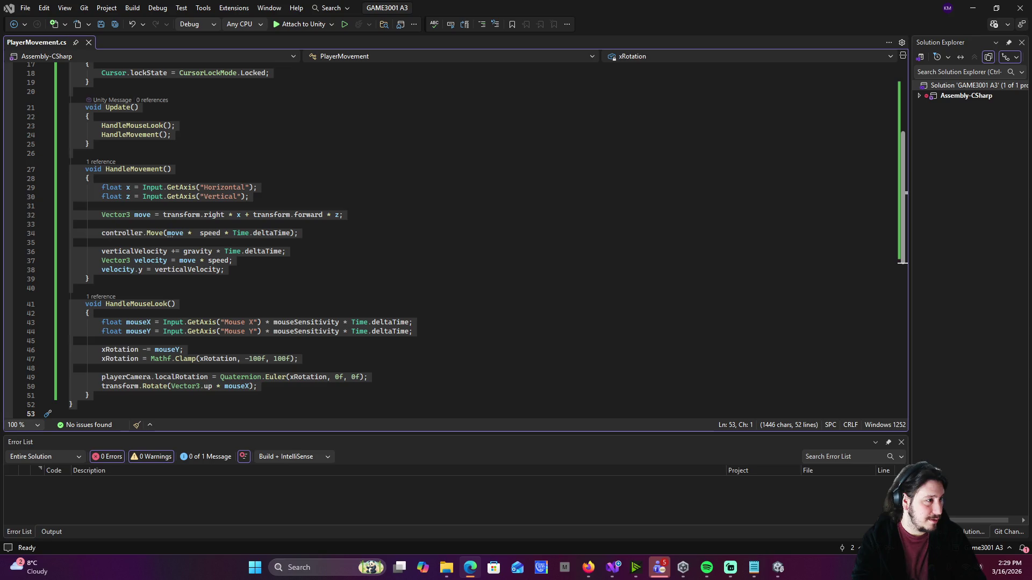
key("alt+Tab")
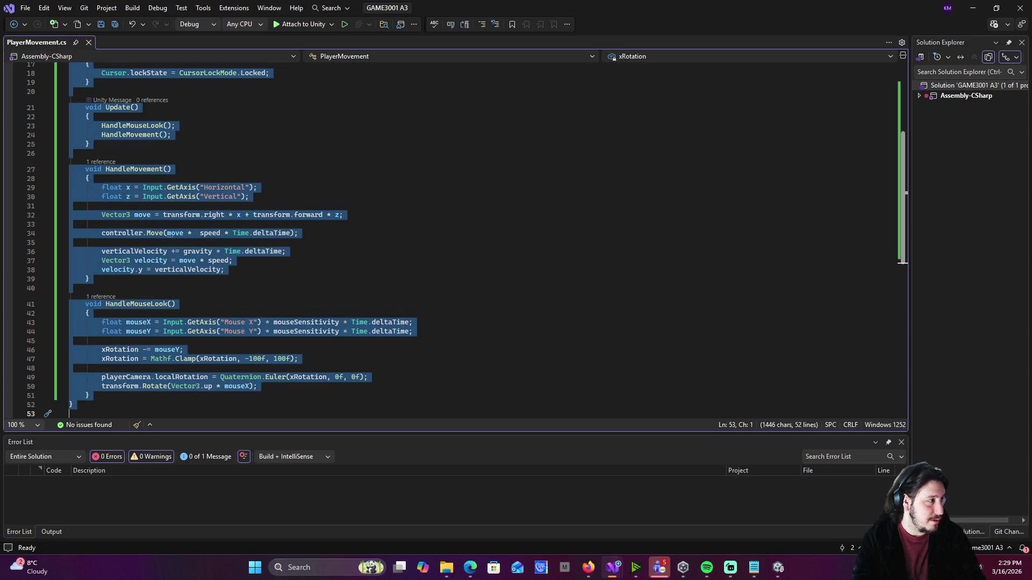
key("alt+Tab")
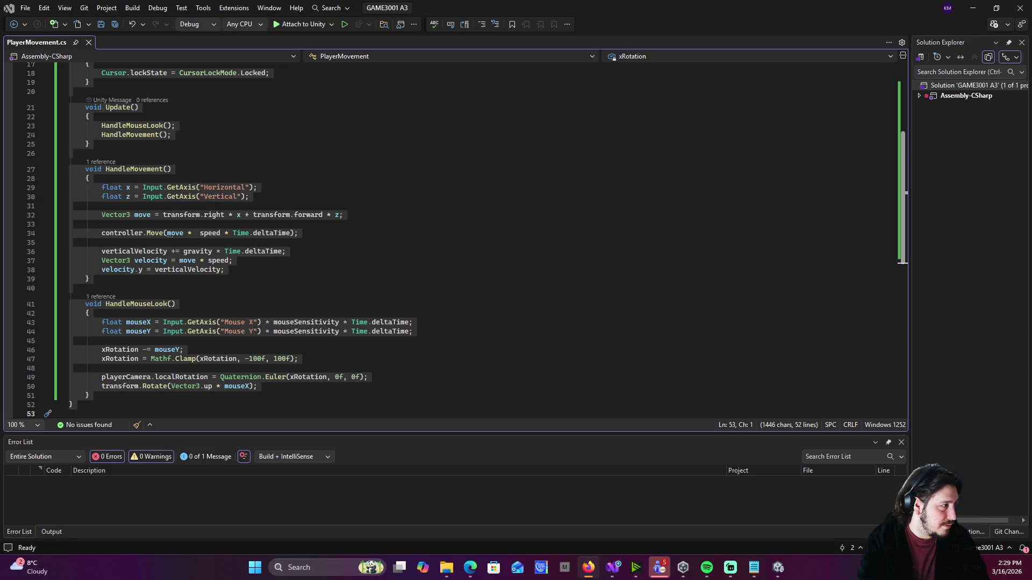
key("alt+Tab")
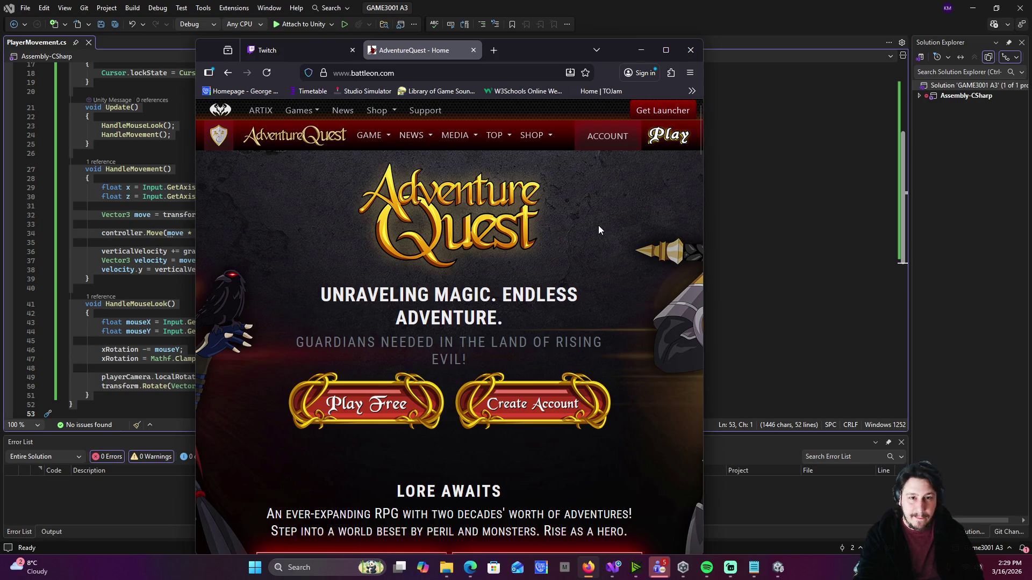
- Start the Artix Game Launcher Windows download and move Firefox aside to reveal the code
left_click(655, 111)
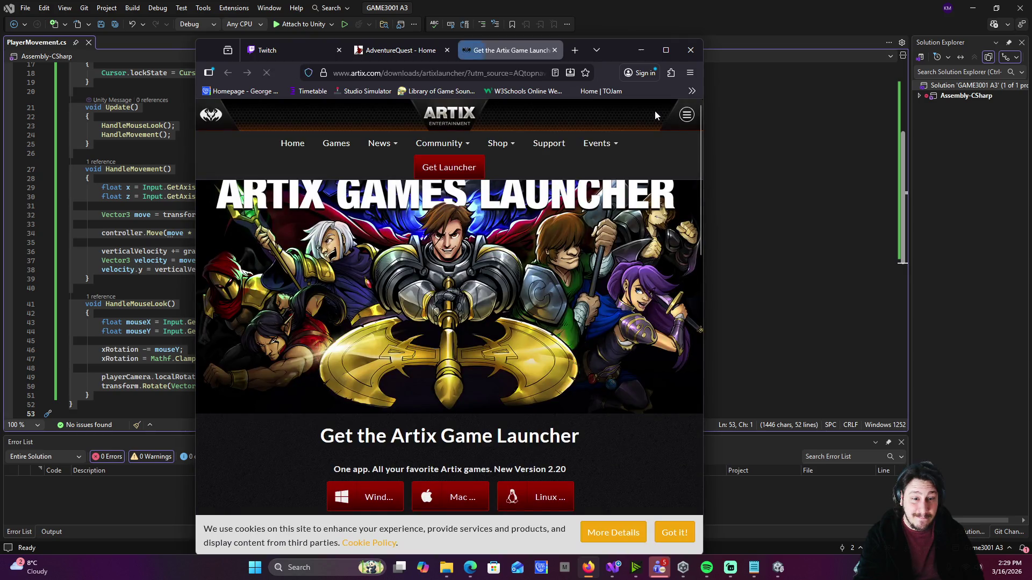
left_click(373, 490)
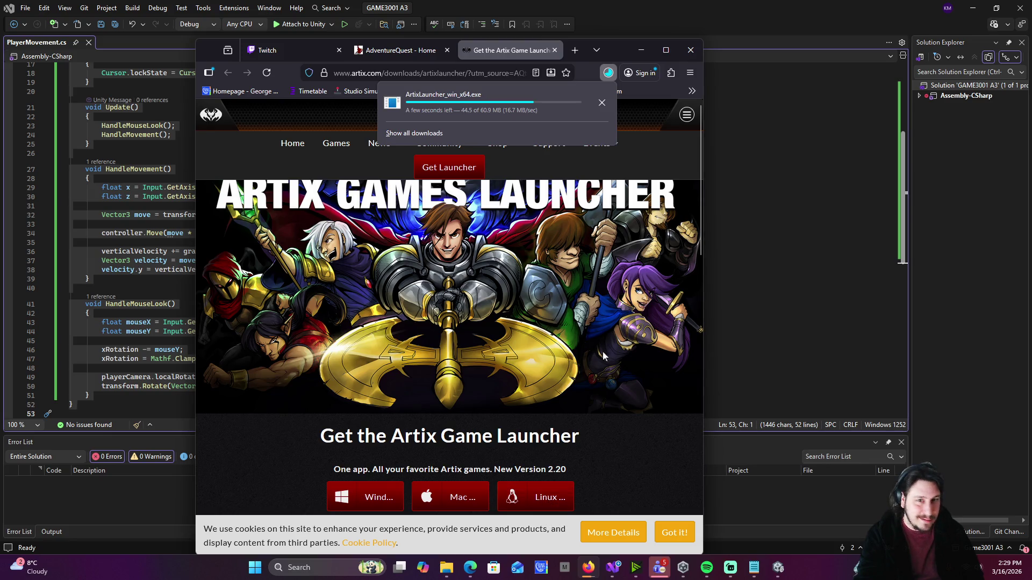
left_click_drag(612, 45, 0, 49)
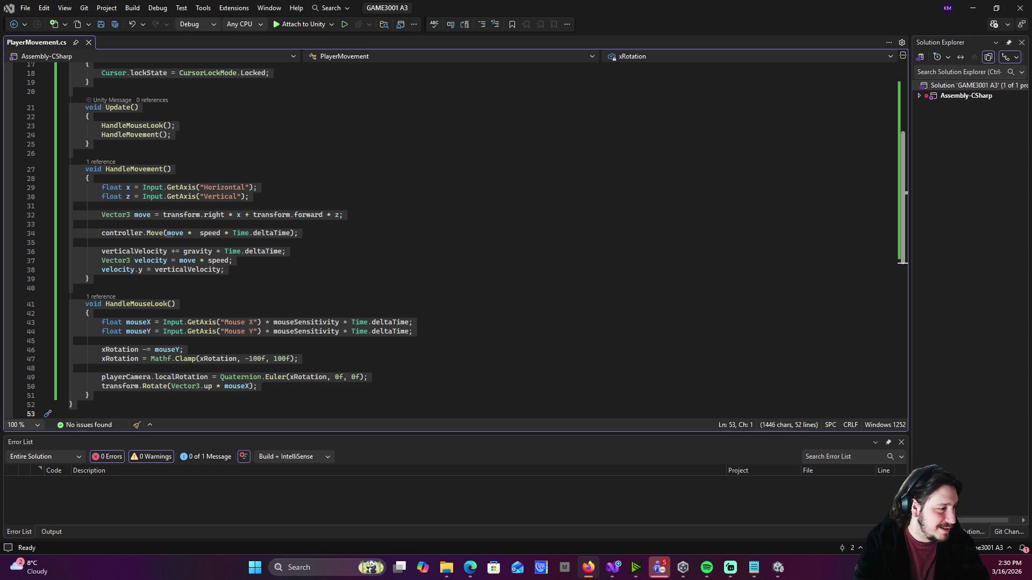
key("ctrl+a")
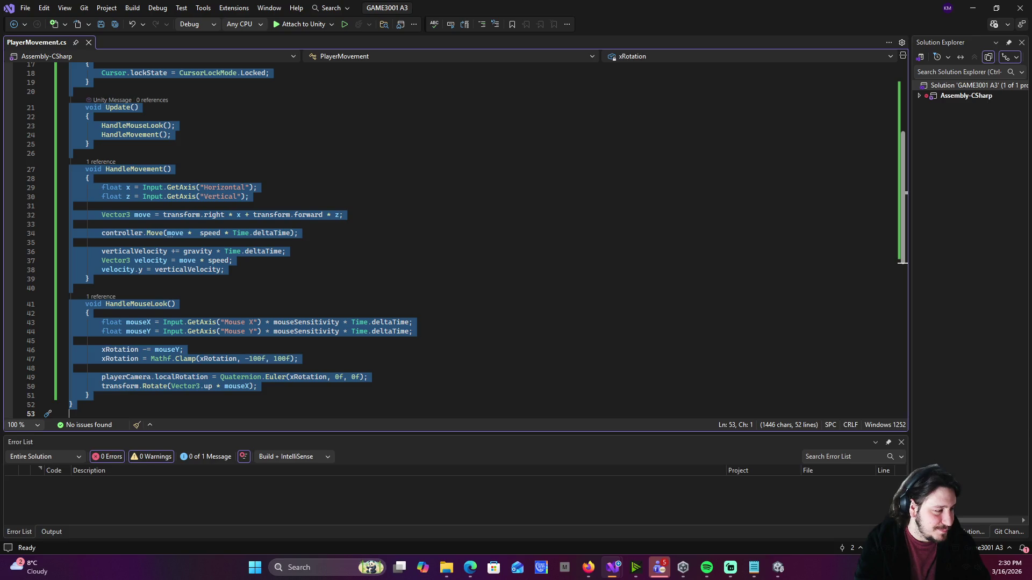
left_click(502, 358)
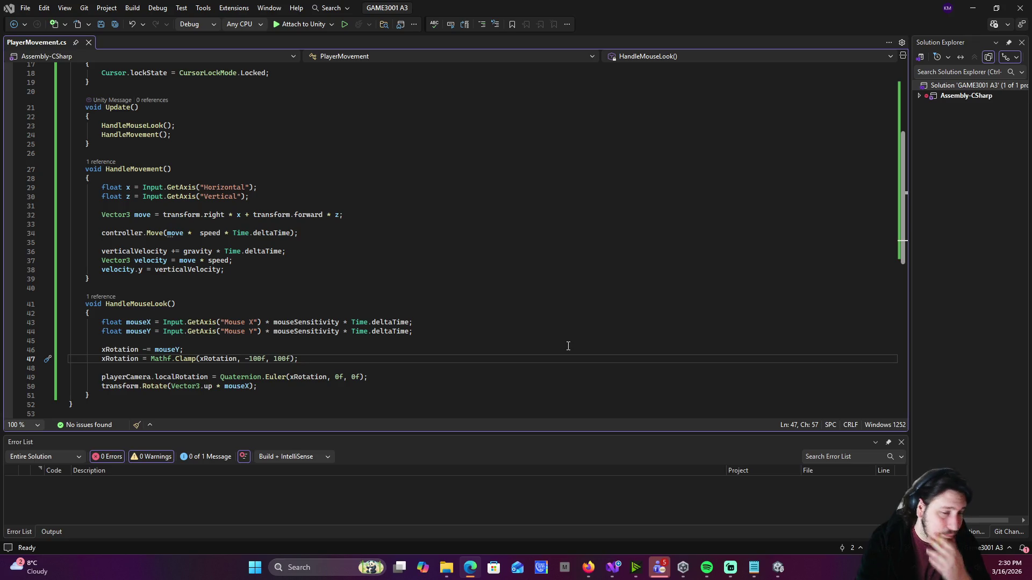
scroll(530, 346, "down", 1)
scroll(505, 329, "up", 1)
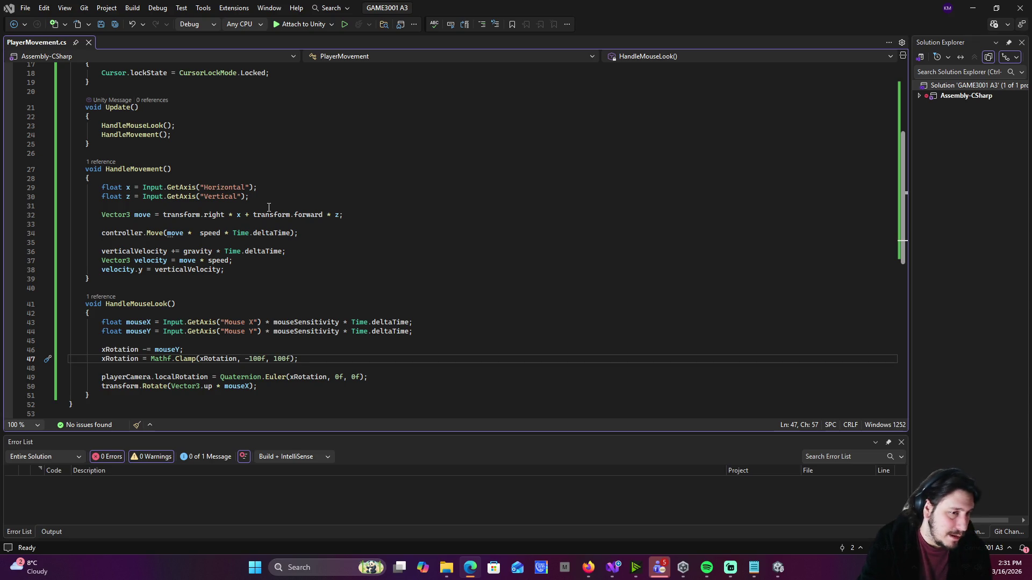
mouse_move(284, 216)
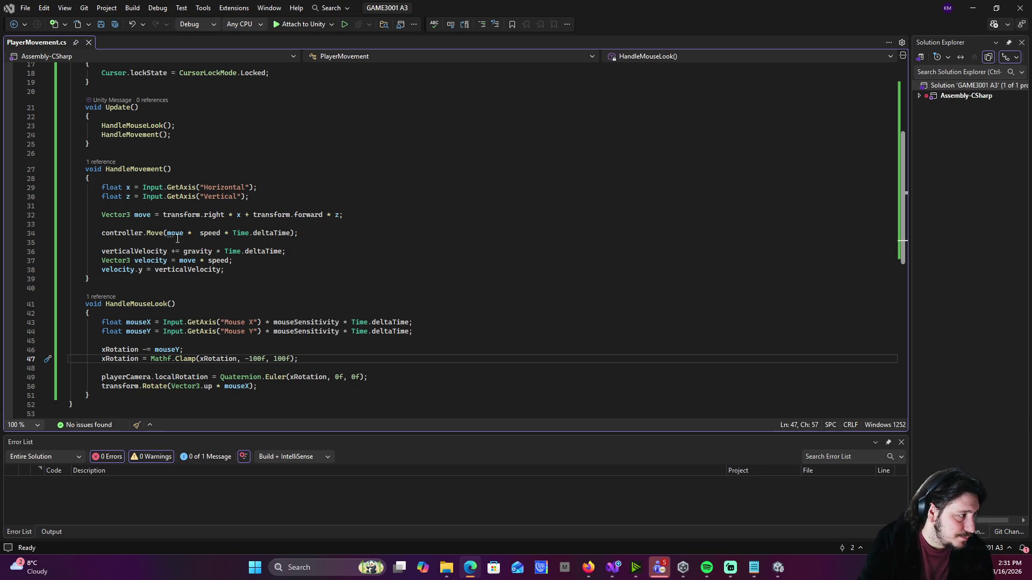
- Move the controller.Move(move * speed * Time.deltaTime) line below the velocity.y assignment and save
left_click_drag(326, 233, 90, 234)
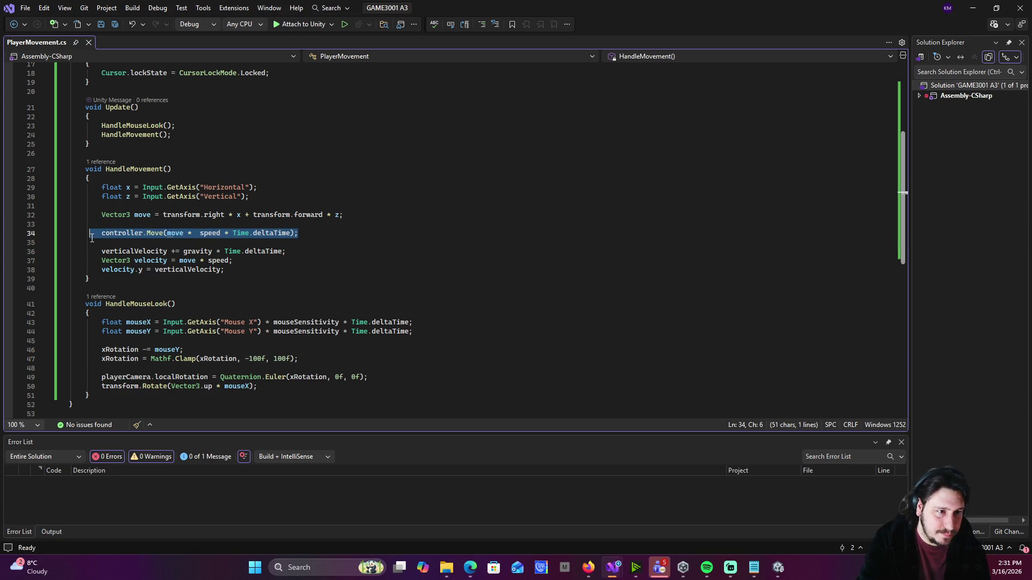
key("ctrl+c")
left_click(240, 271)
key("Return")
key("ctrl+v")
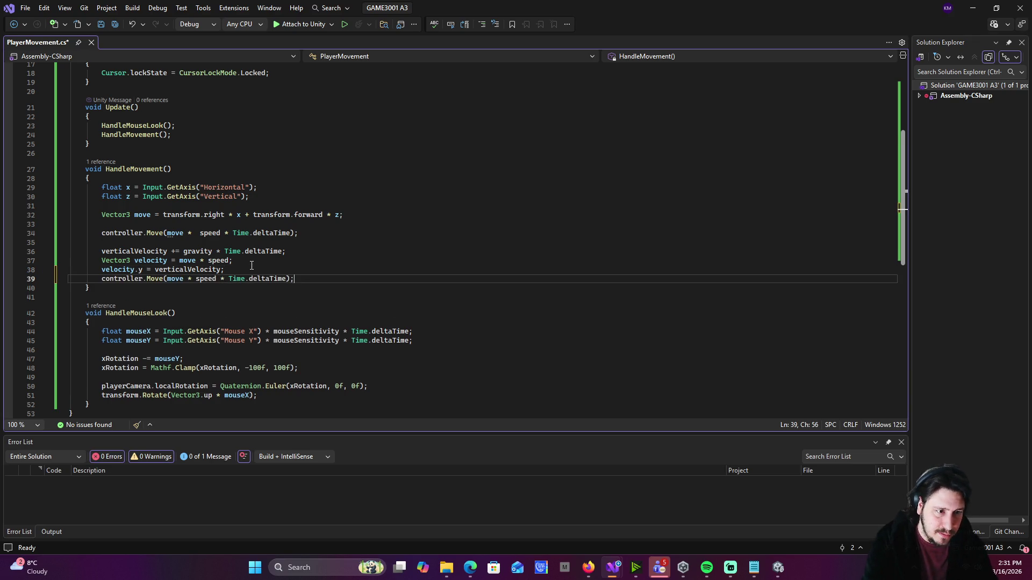
mouse_move(308, 233)
left_mouse_down()
mouse_move(104, 222)
mouse_move(85, 233)
left_mouse_up()
key("Delete")
key("ctrl+s")
left_click_drag(102, 243, 54, 224)
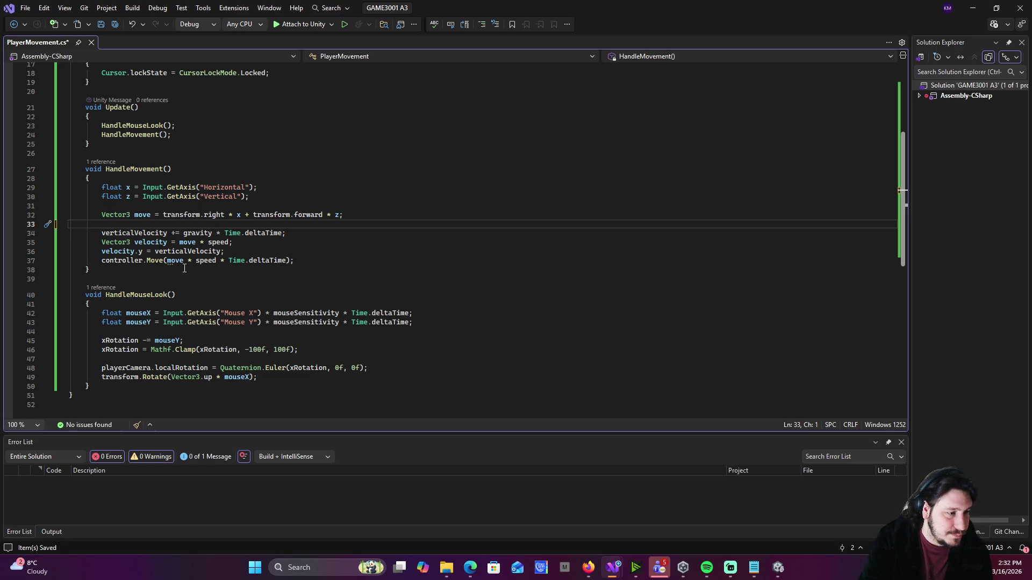
mouse_move(185, 263)
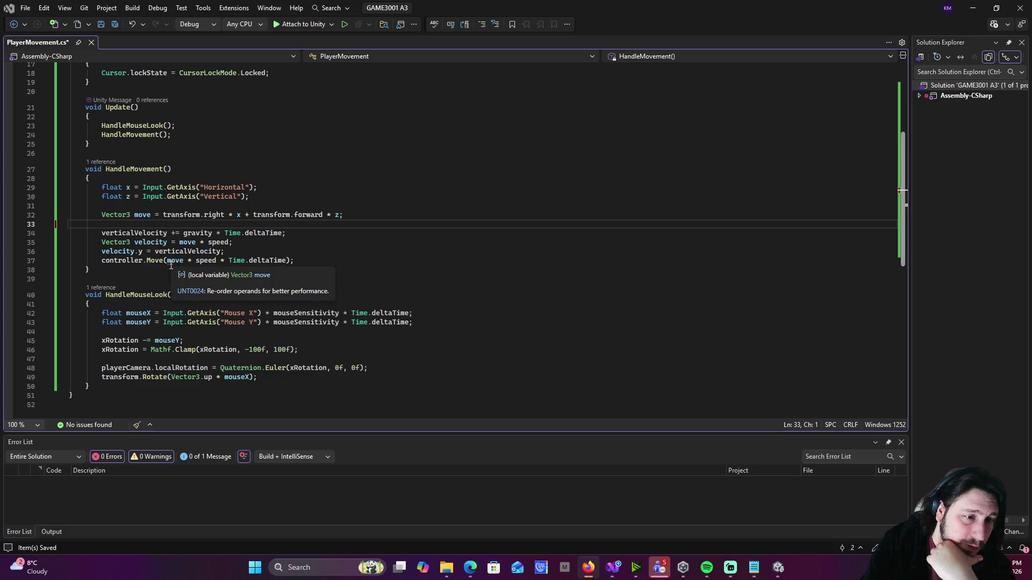
left_click_drag(168, 262, 245, 263)
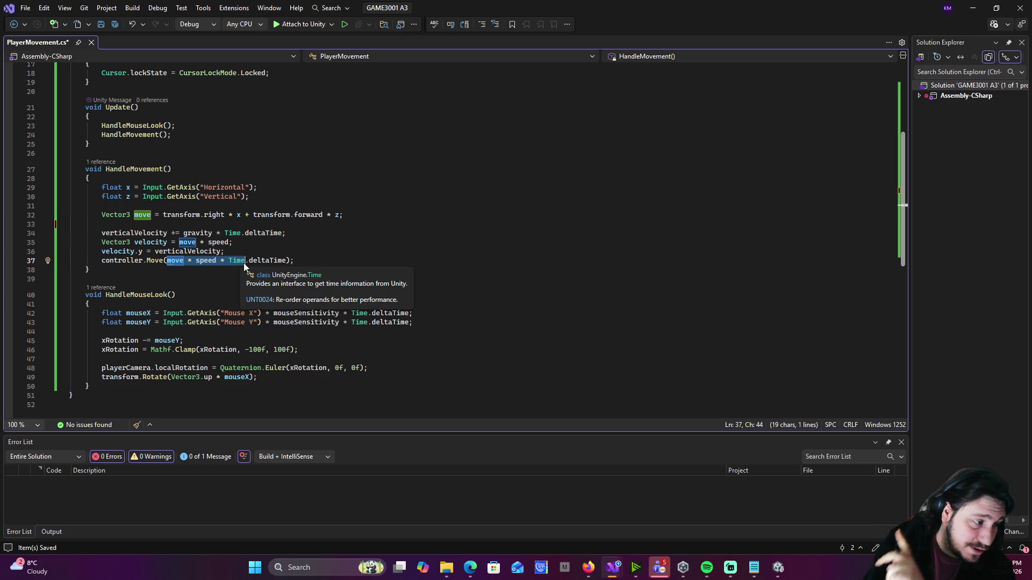
- Replace move * speed with velocity in controller.Move, save, and minimize Visual Studio
left_click(286, 251)
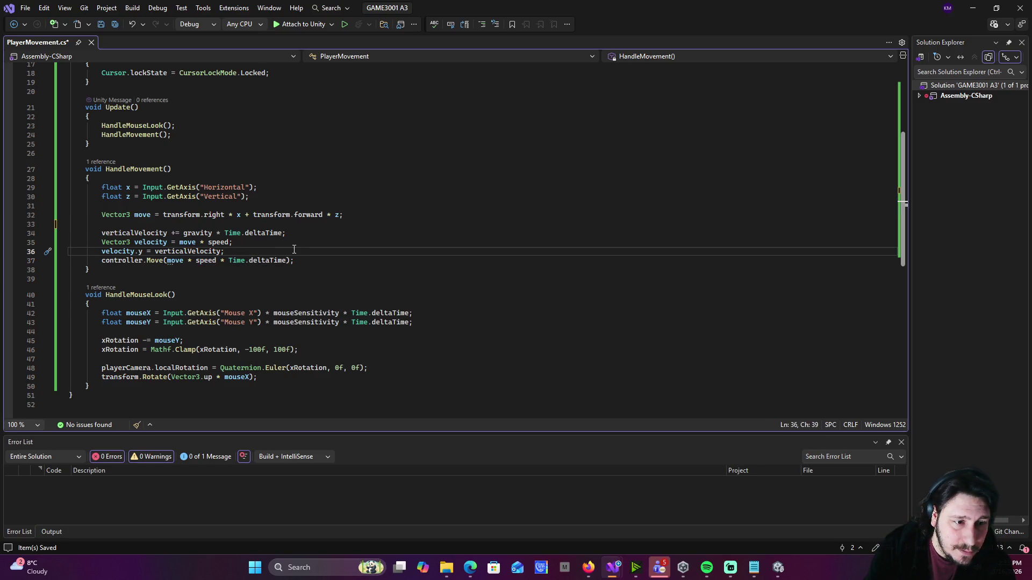
left_click_drag(130, 242, 226, 243)
left_click(183, 242)
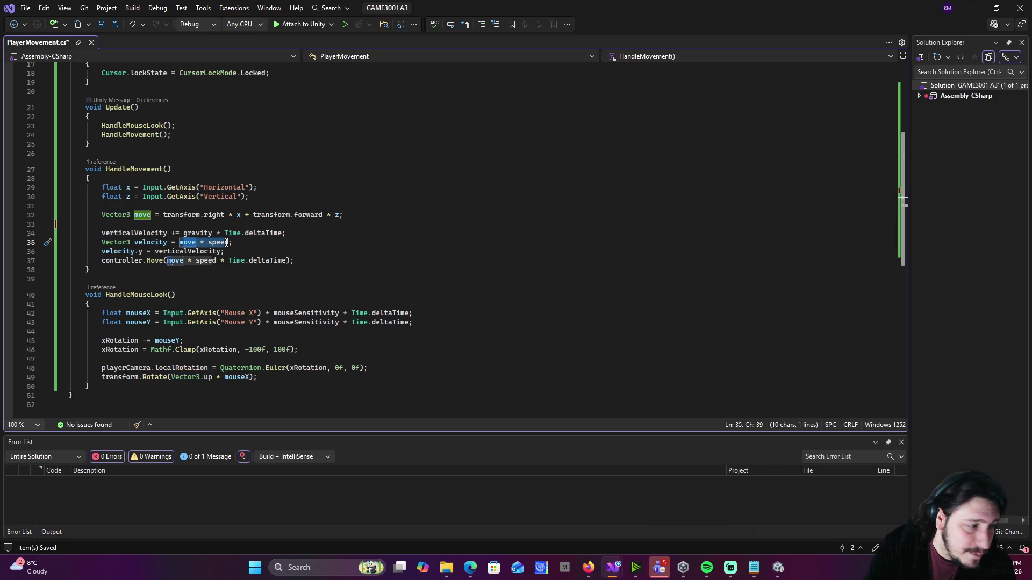
key("Down")
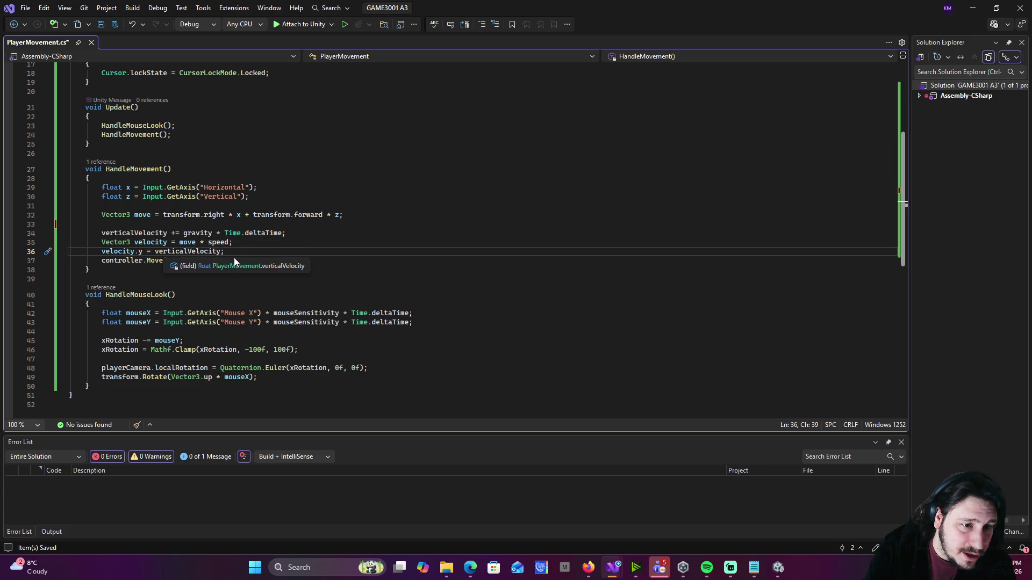
left_click_drag(225, 251, 107, 251)
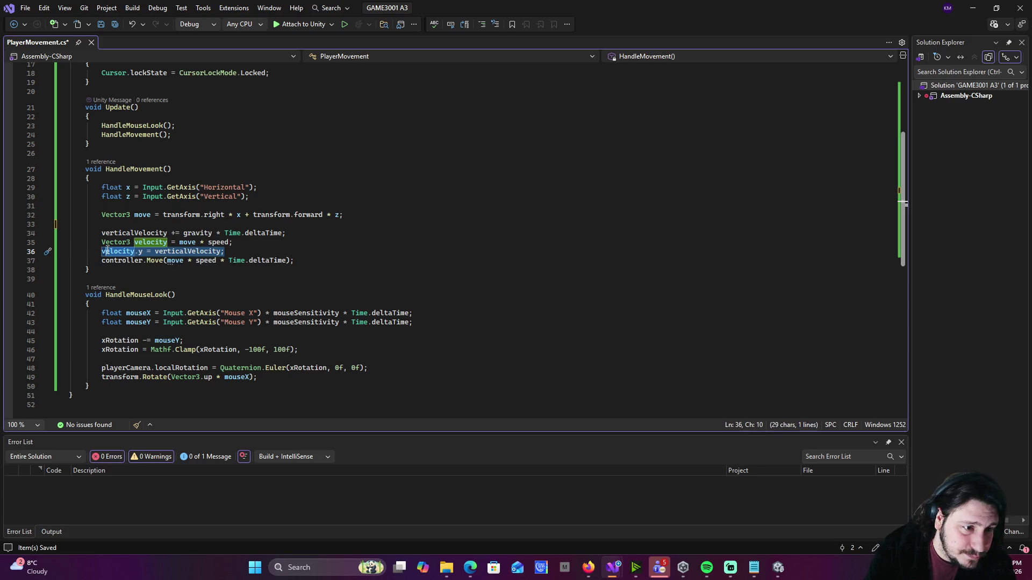
left_click_drag(167, 261, 217, 261)
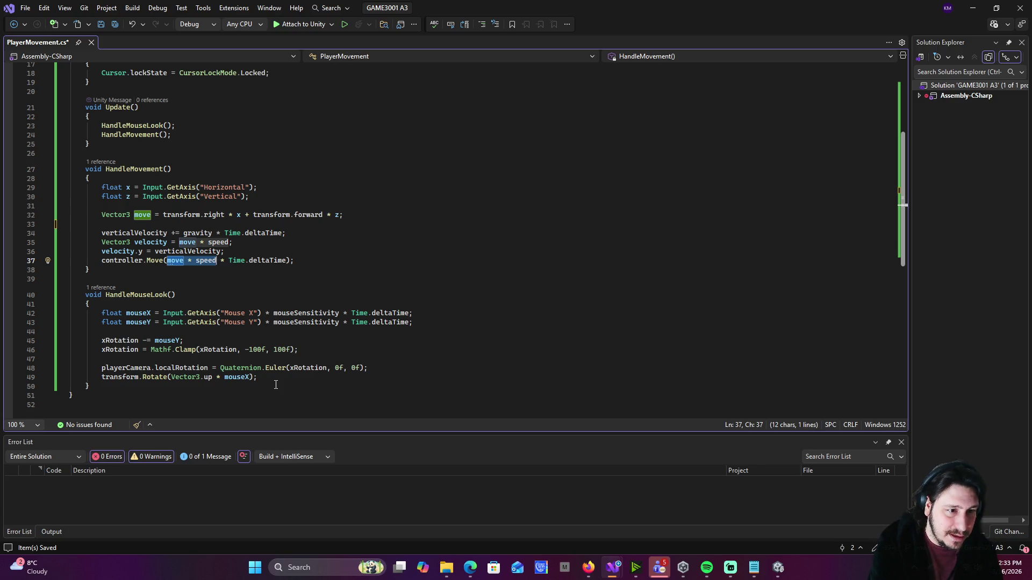
type("velocity")
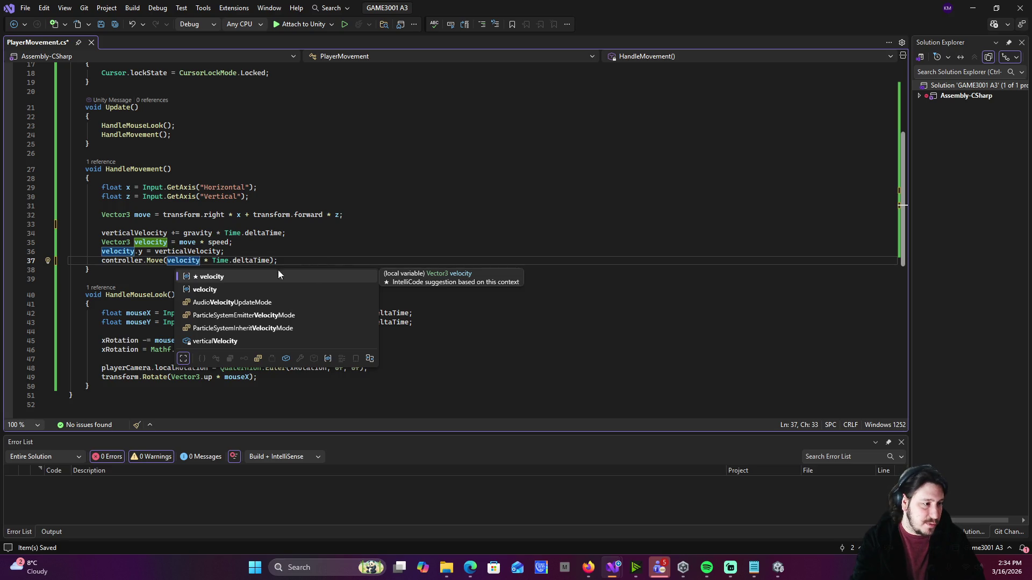
left_click(367, 253)
key("ctrl+s")
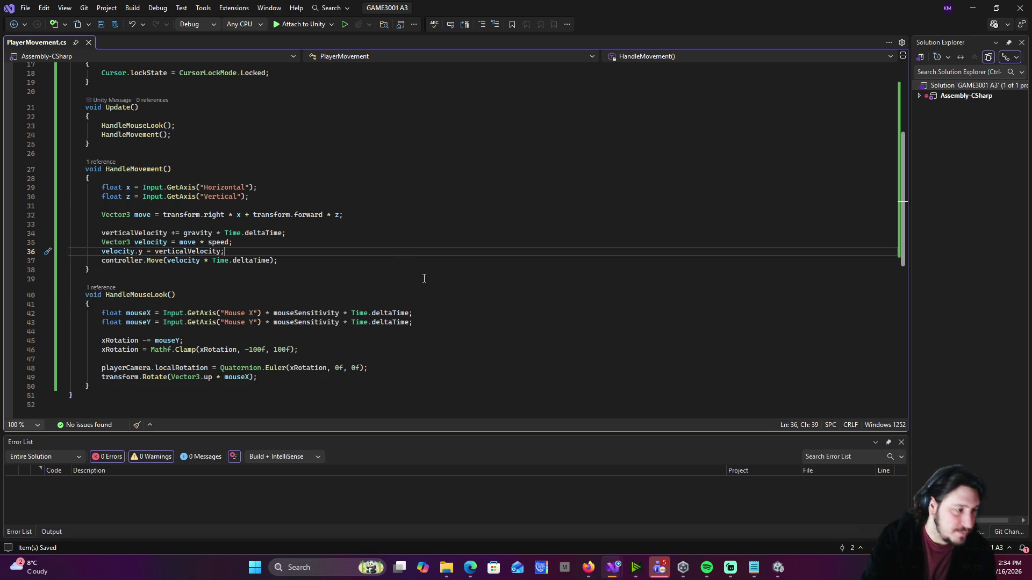
left_click(972, 8)
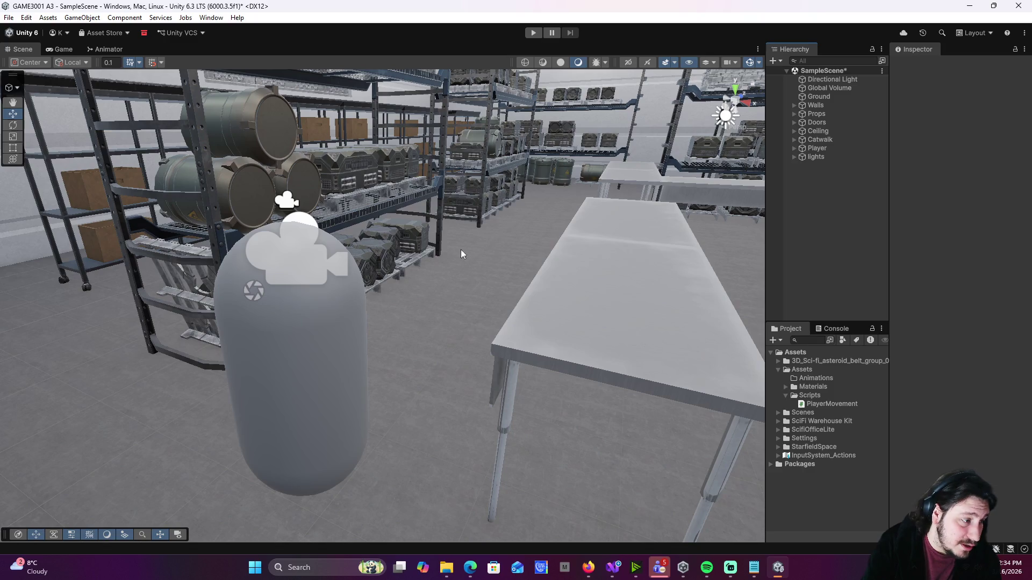
left_click(532, 33)
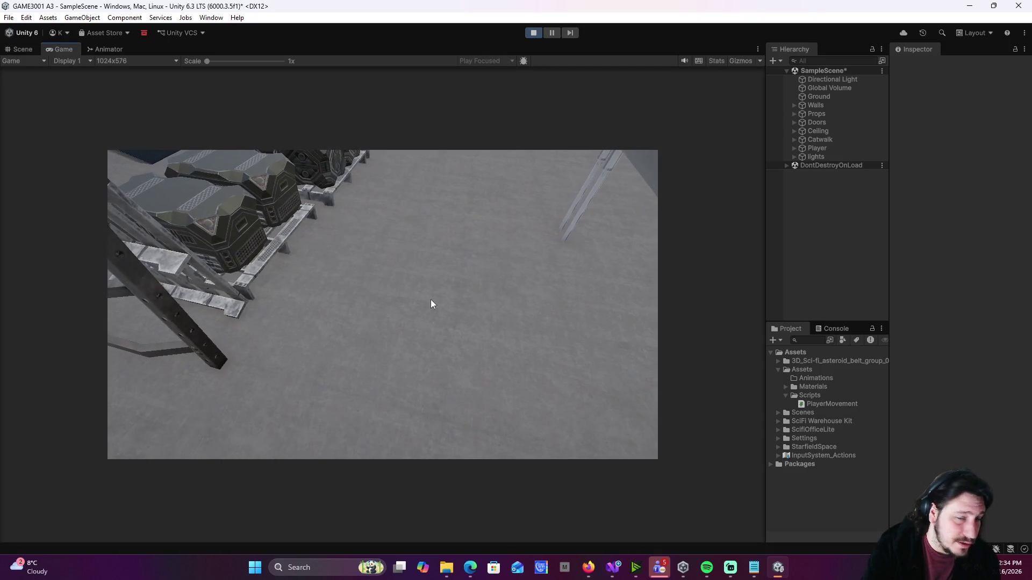
left_click(430, 307)
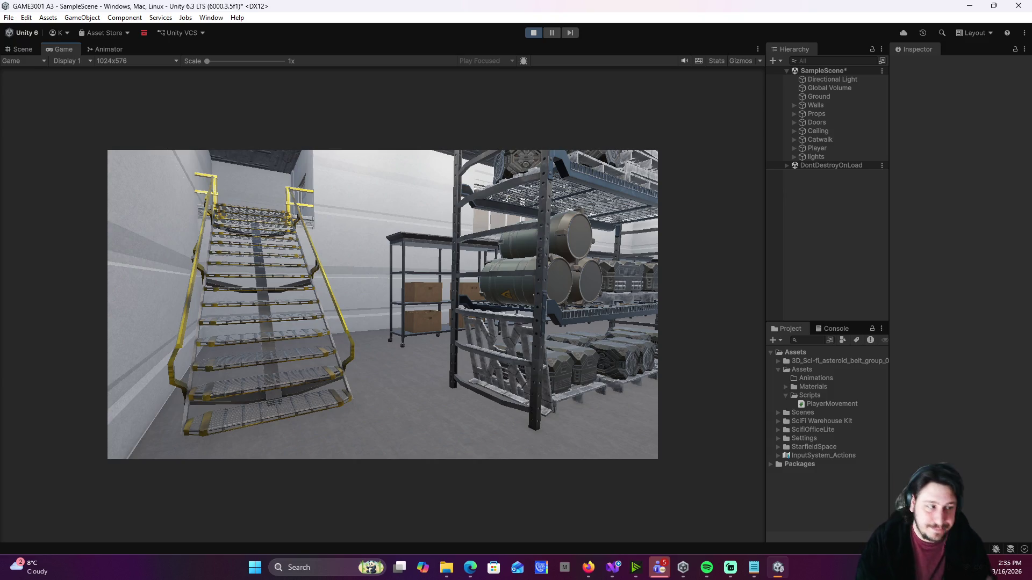
key("w")
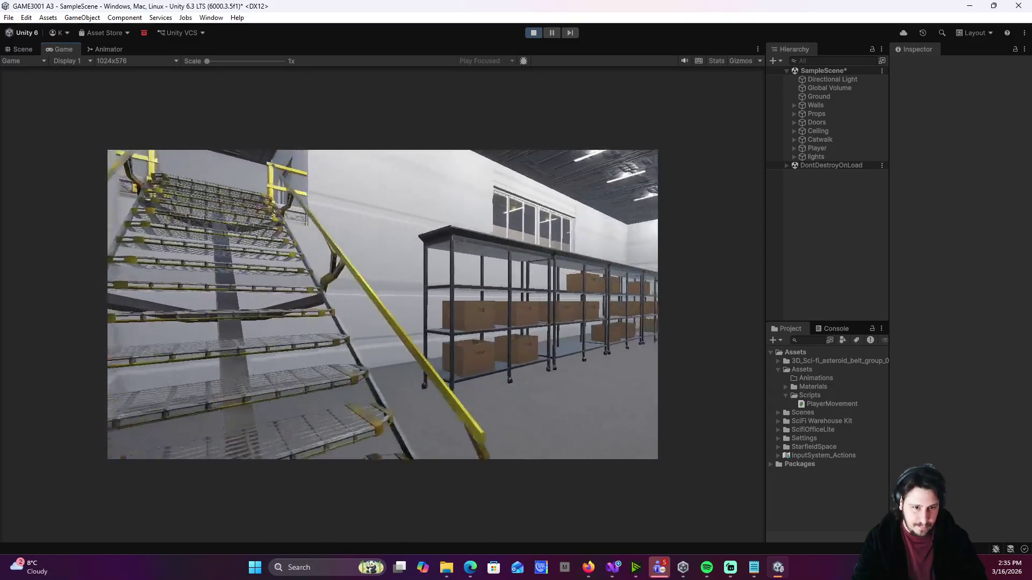
key("w")
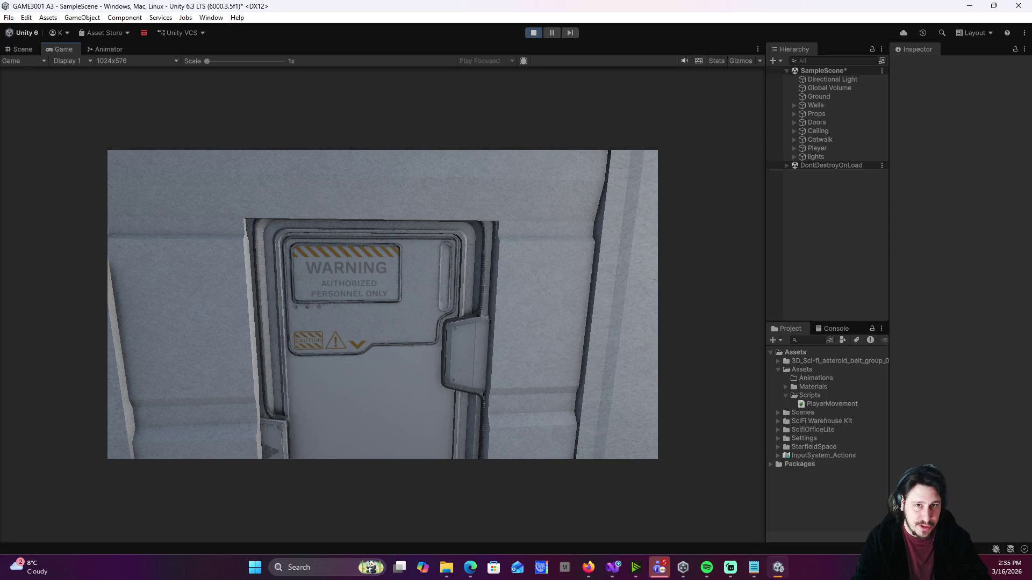
left_click(534, 37)
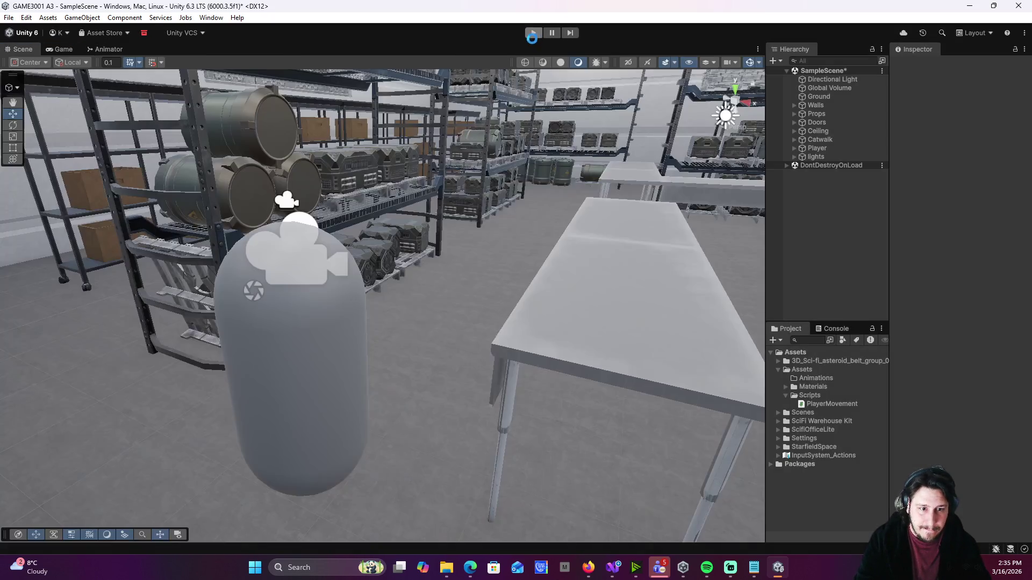
- Shrink the Player capsule to about 0.990 by 0.987 at Y 1.0775, then start Play mode
left_click(350, 395)
key("r")
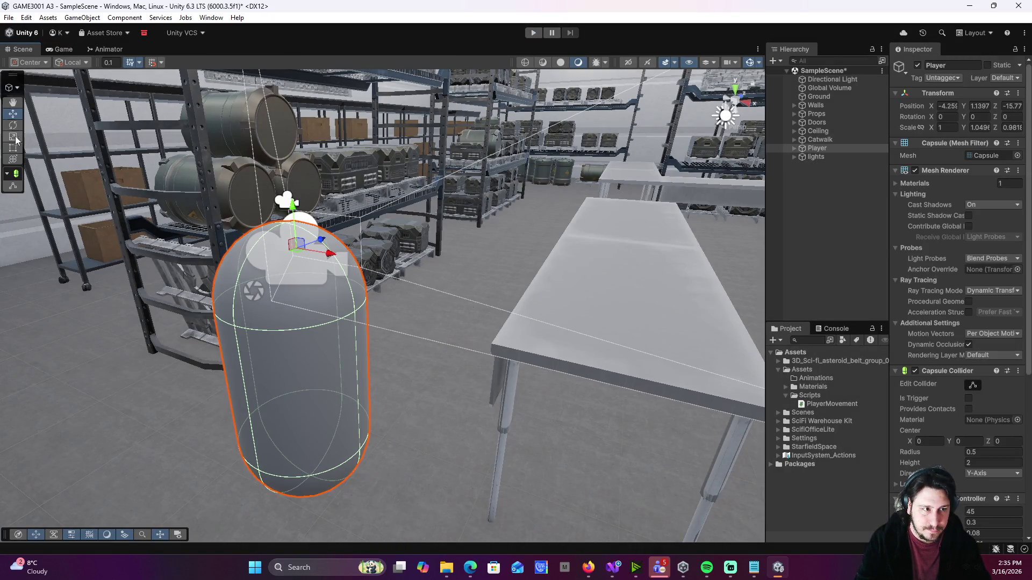
key("t")
left_click_drag(353, 232, 351, 252)
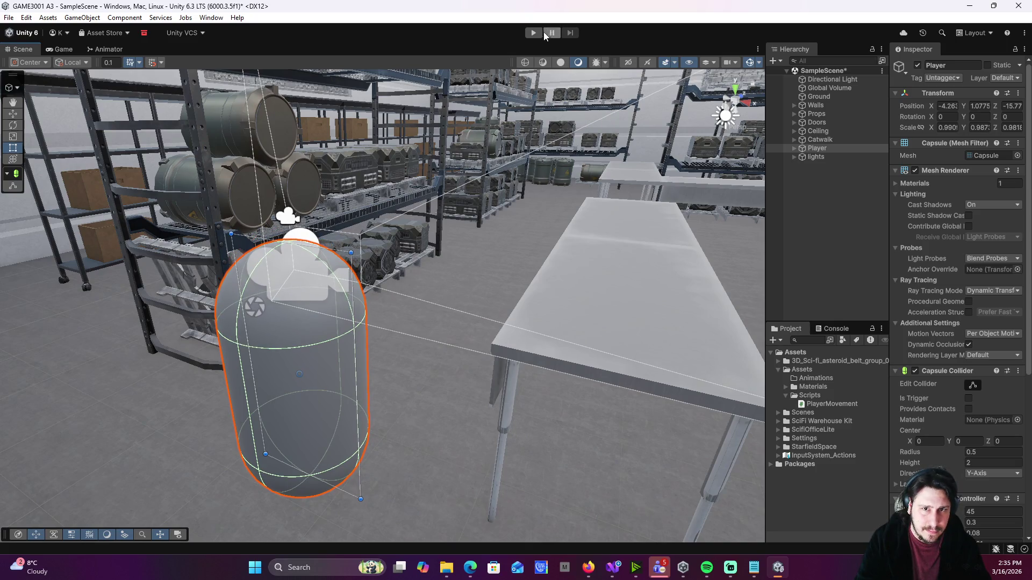
left_click(539, 33)
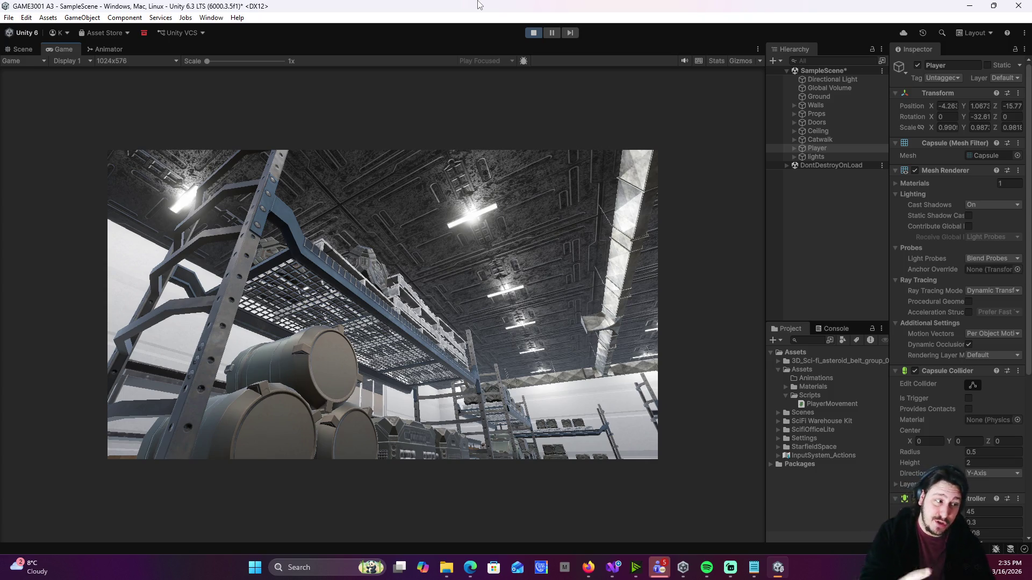
- Walk the player around the warehouse and up the stairs to the door on the catwalk
key("w")
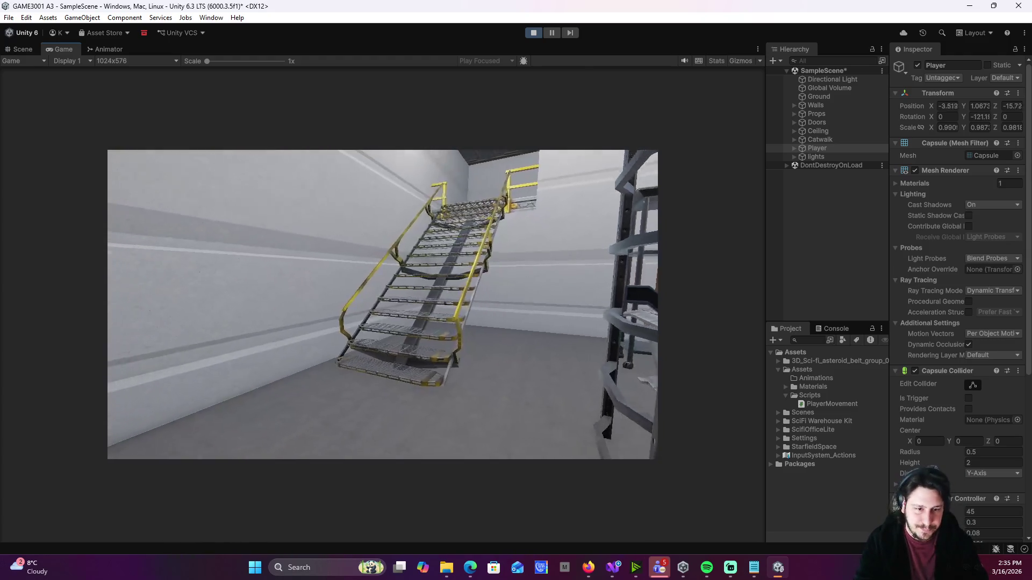
key("d")
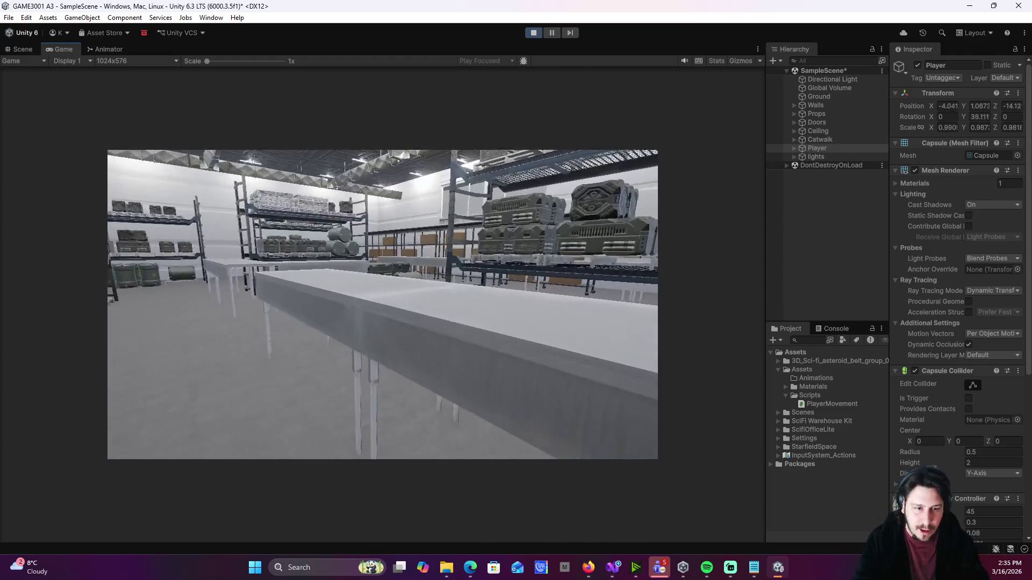
key("s")
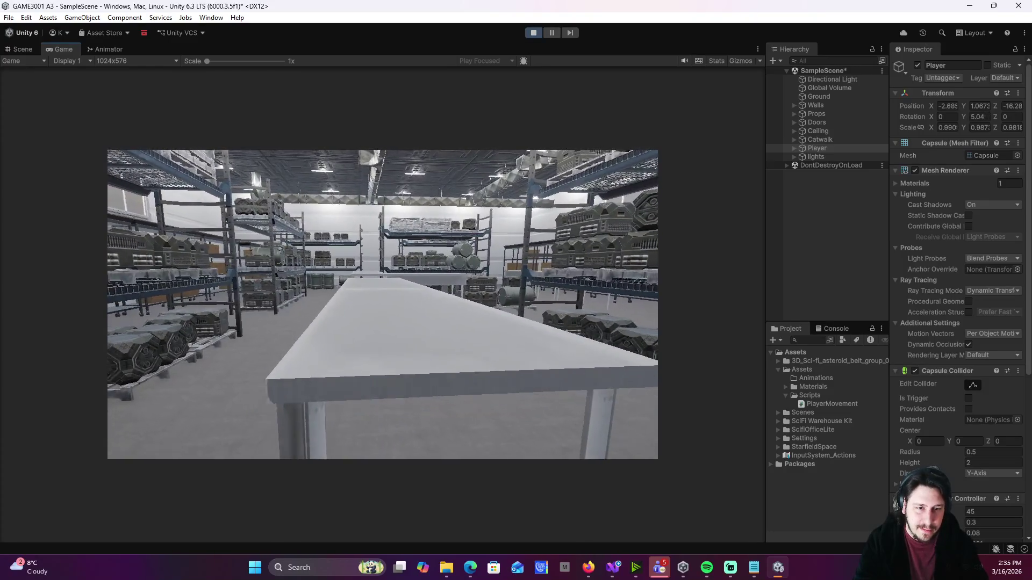
key("w")
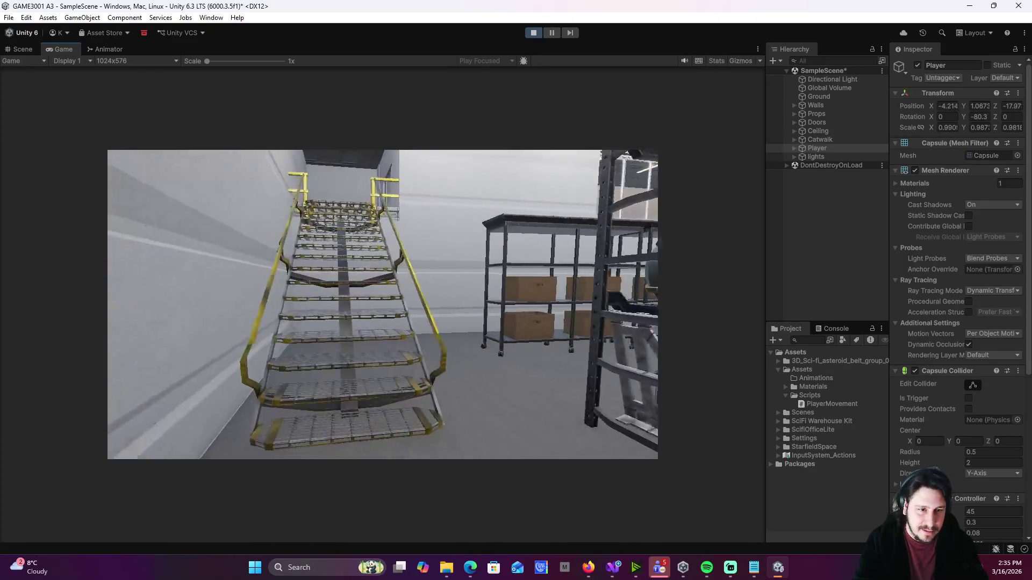
key("w")
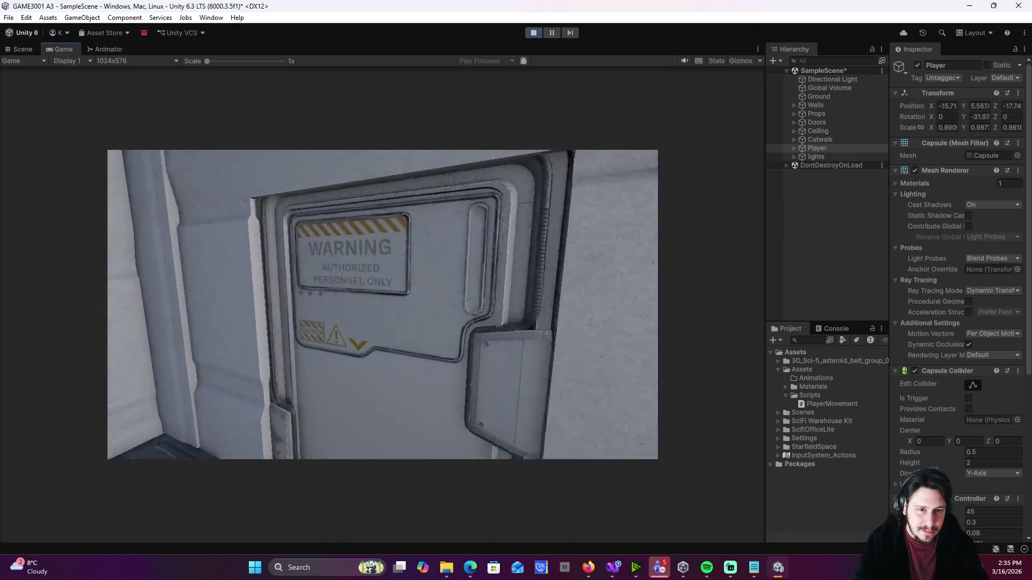
key("w")
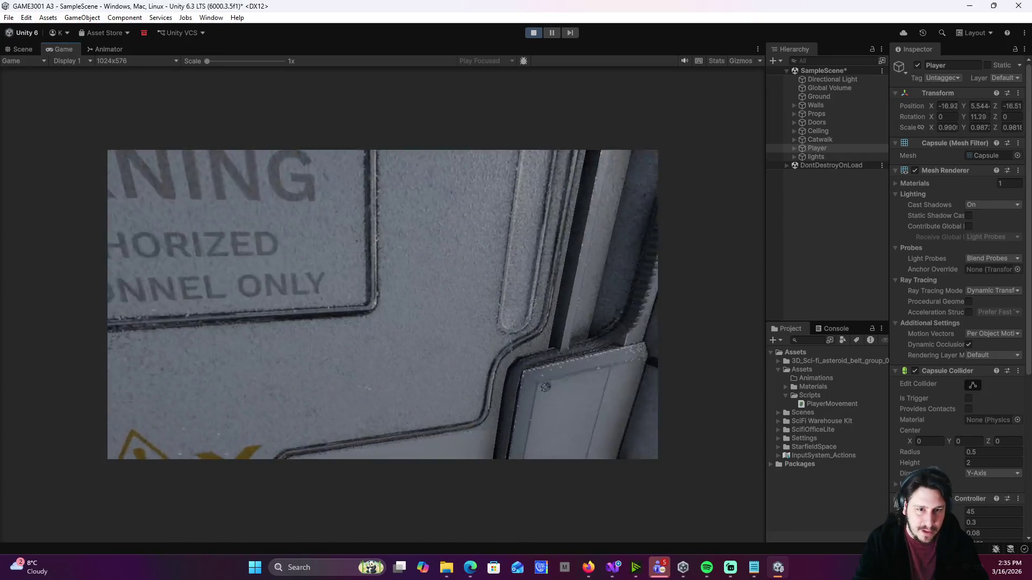
key("s")
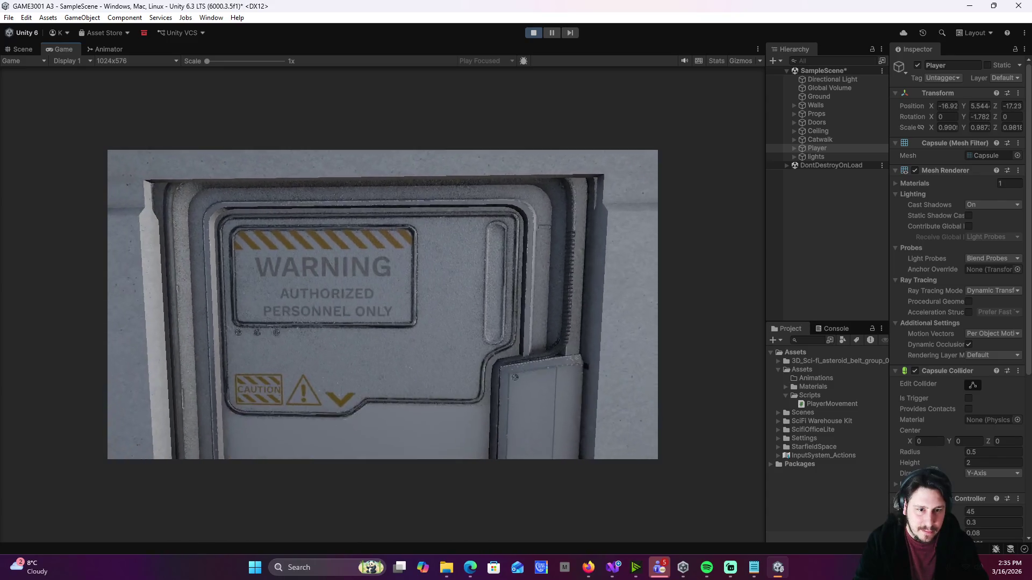
key("w")
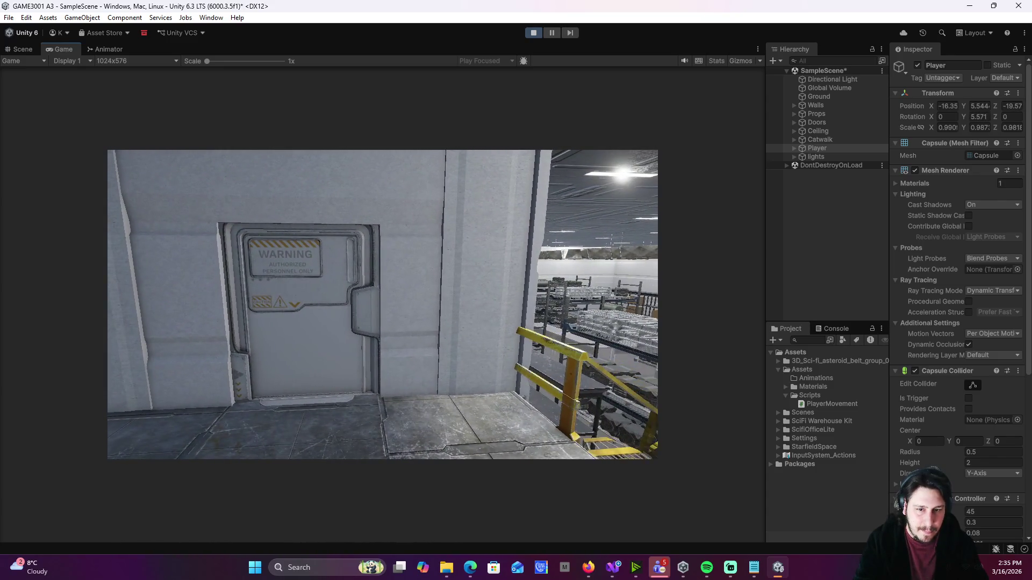
key("s")
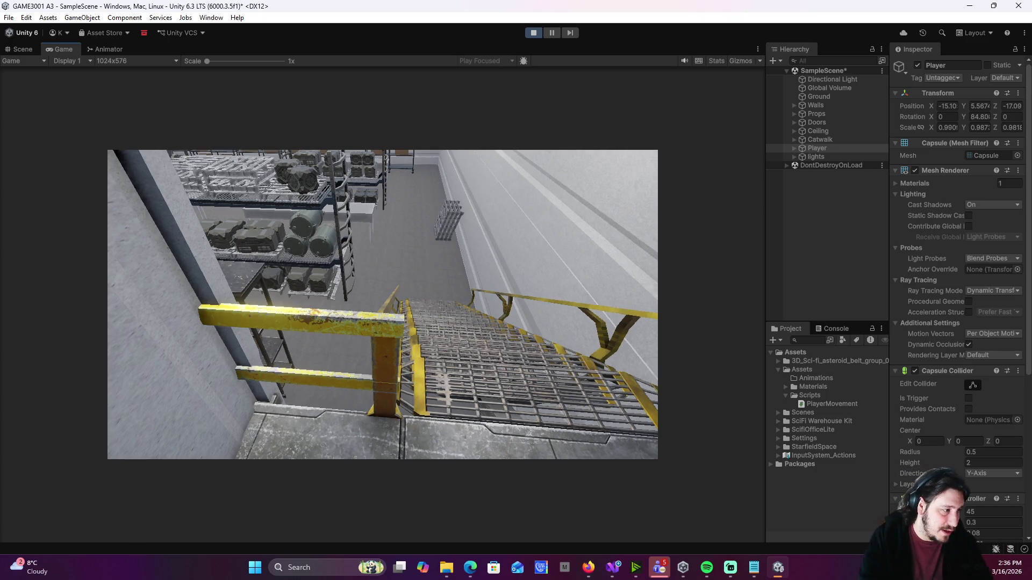
- Dismiss the Windows Start menu and refocus the Game view to keep playing
key("super")
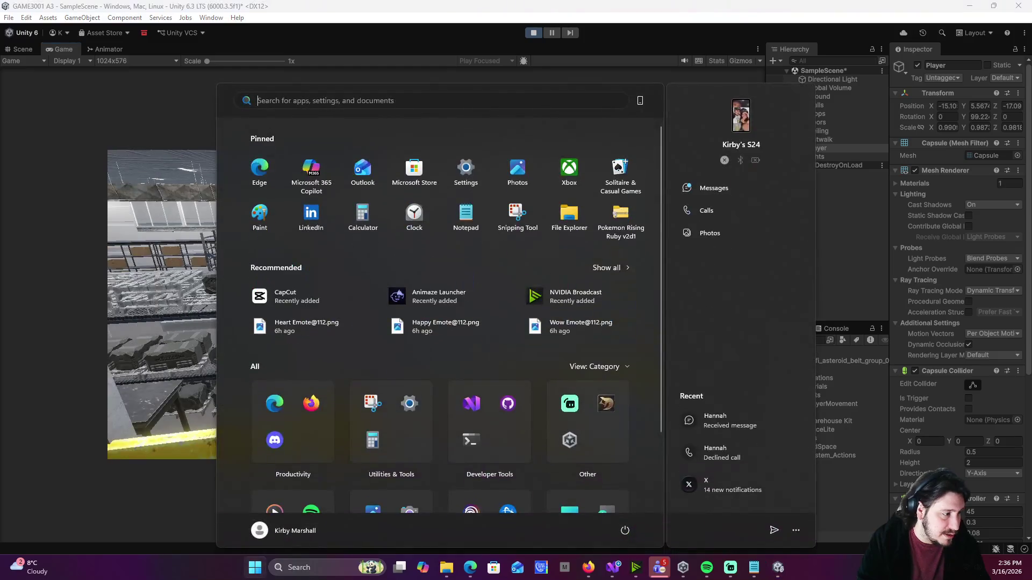
key("super")
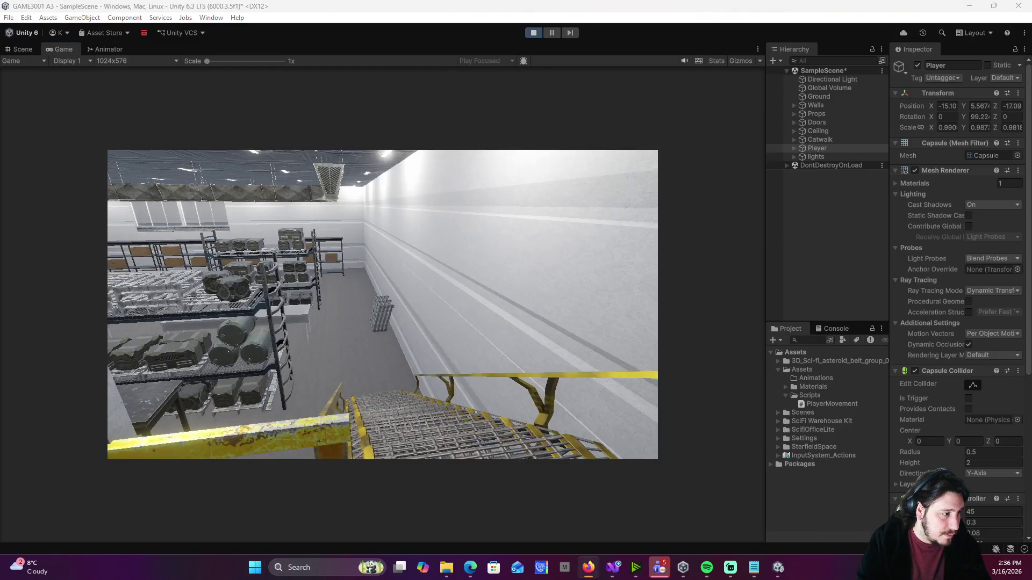
left_click(411, 356)
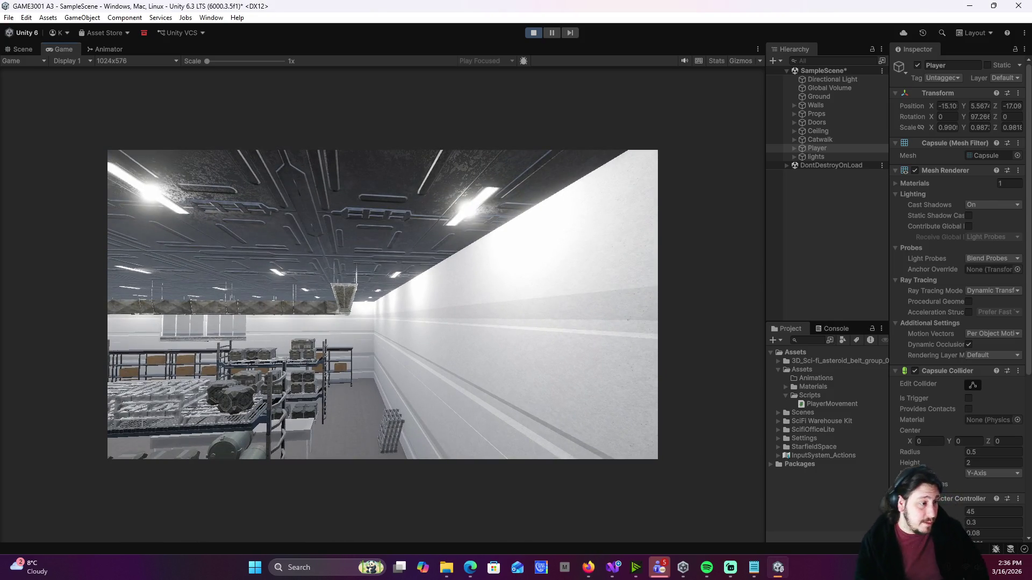
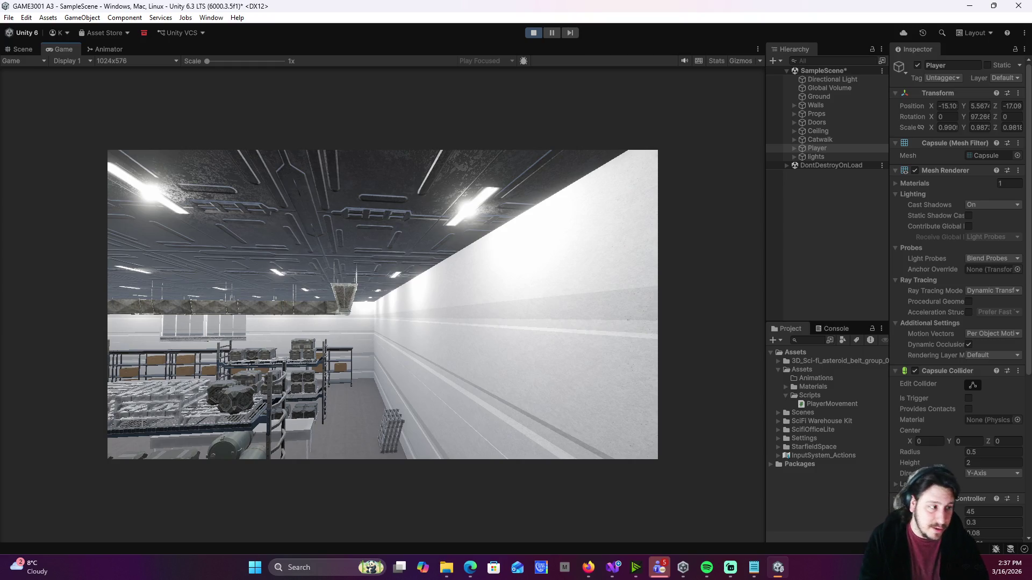
- Walk the first-person player through the warehouse aisles past shelves, barrels, crates and tables
mouse_move(382, 305)
key("w")
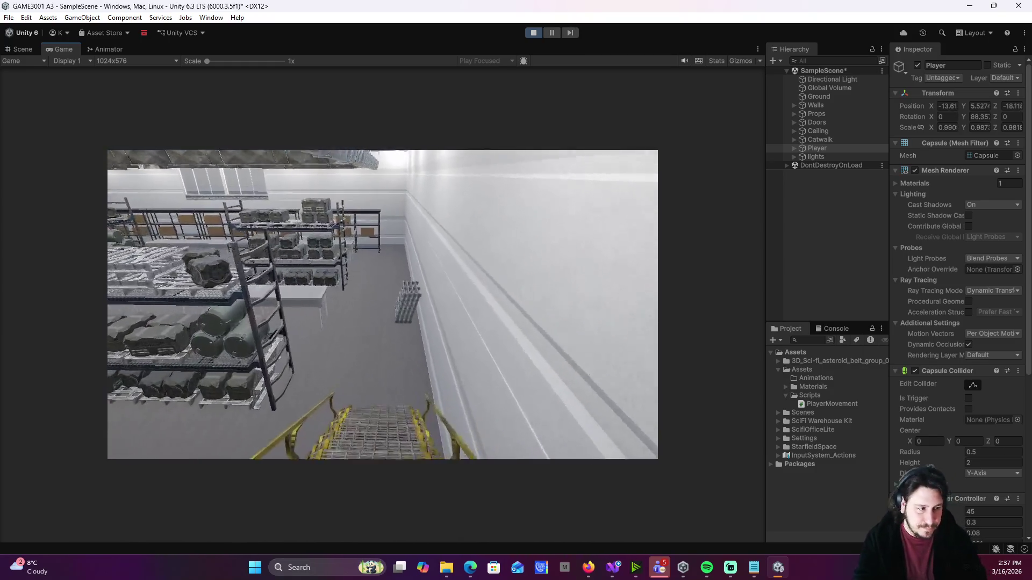
key("w")
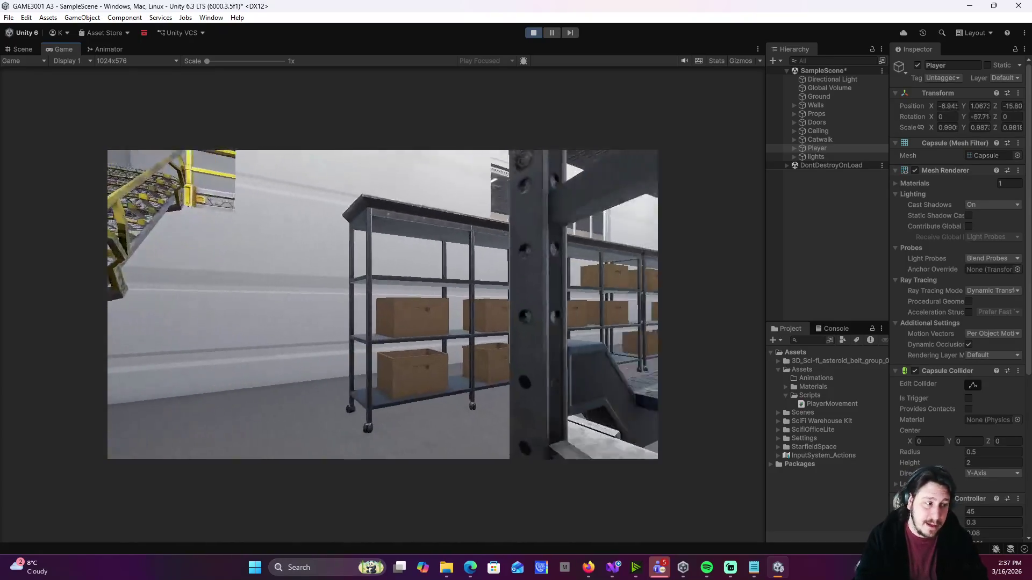
key("w")
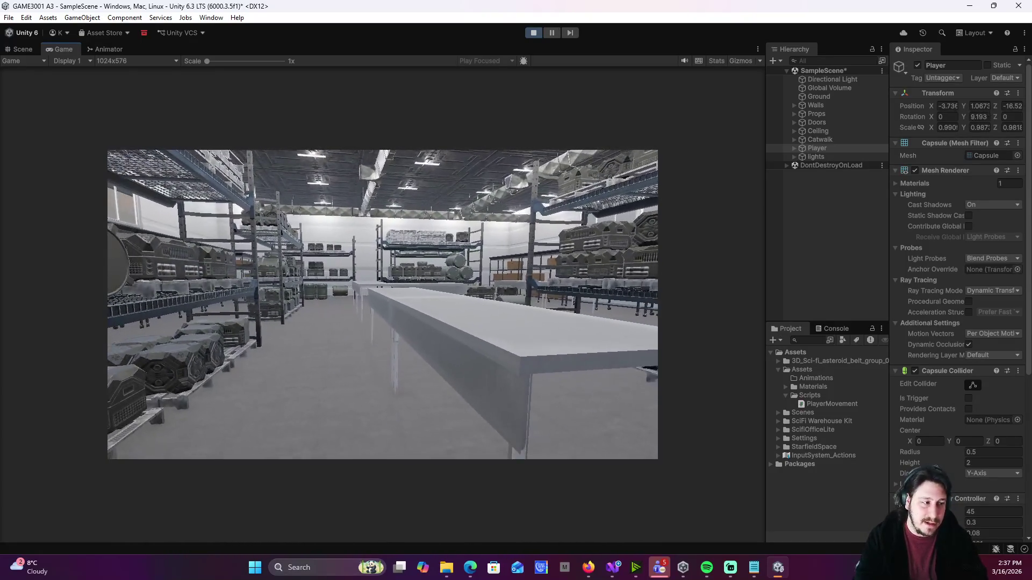
key("a")
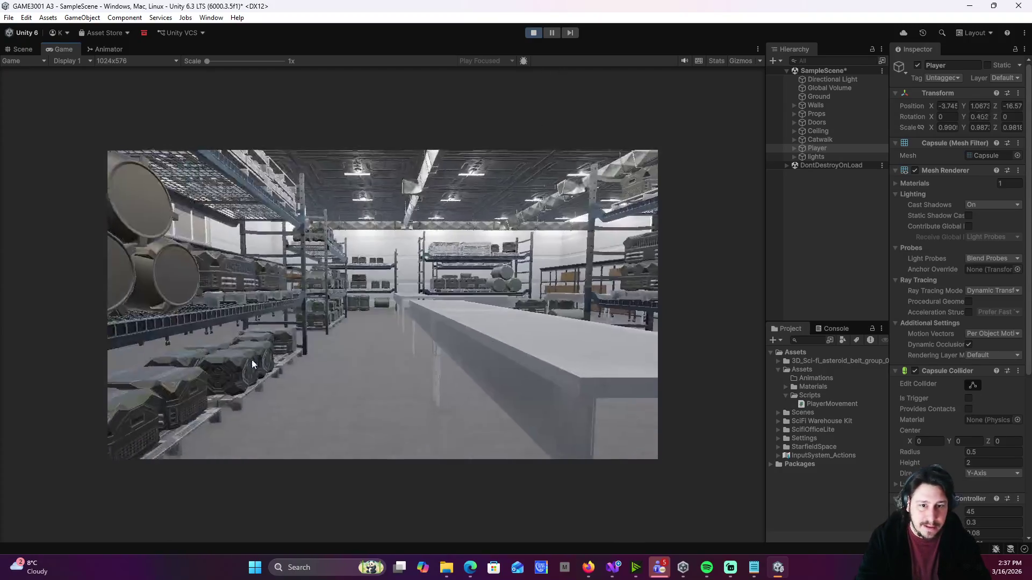
mouse_move(144, 334)
key("s")
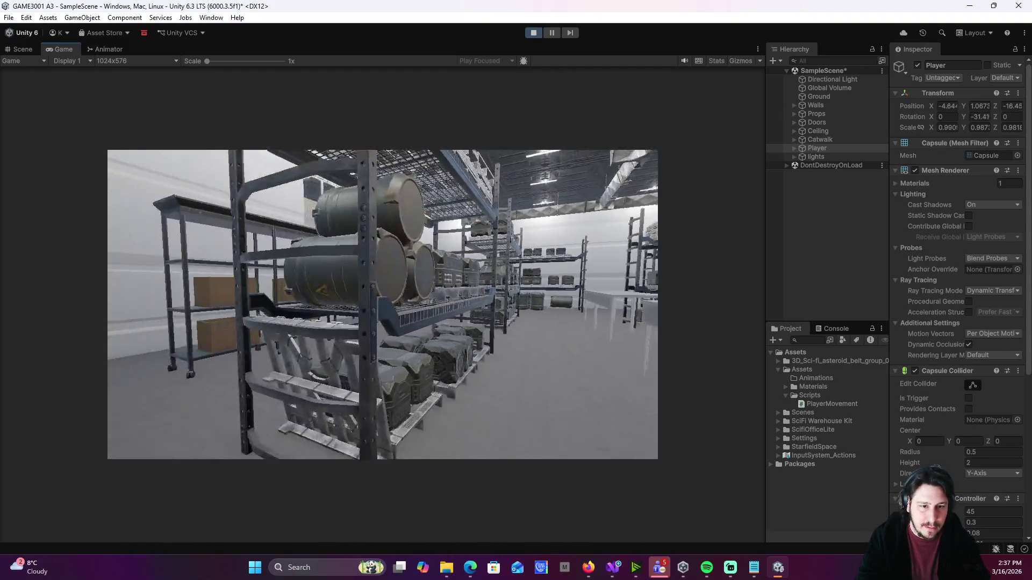
mouse_move(388, 358)
key("w")
mouse_move(280, 358)
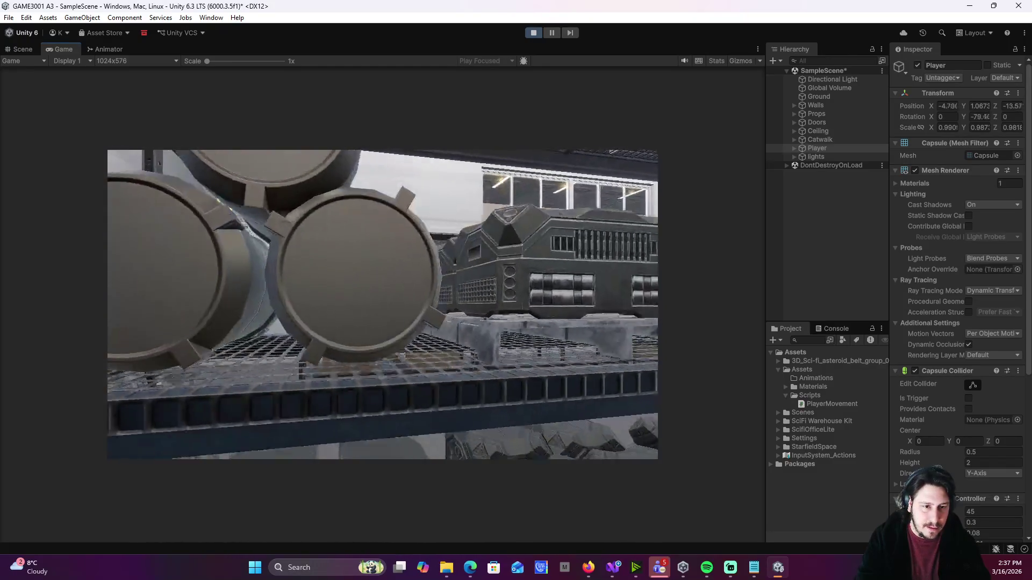
key("s")
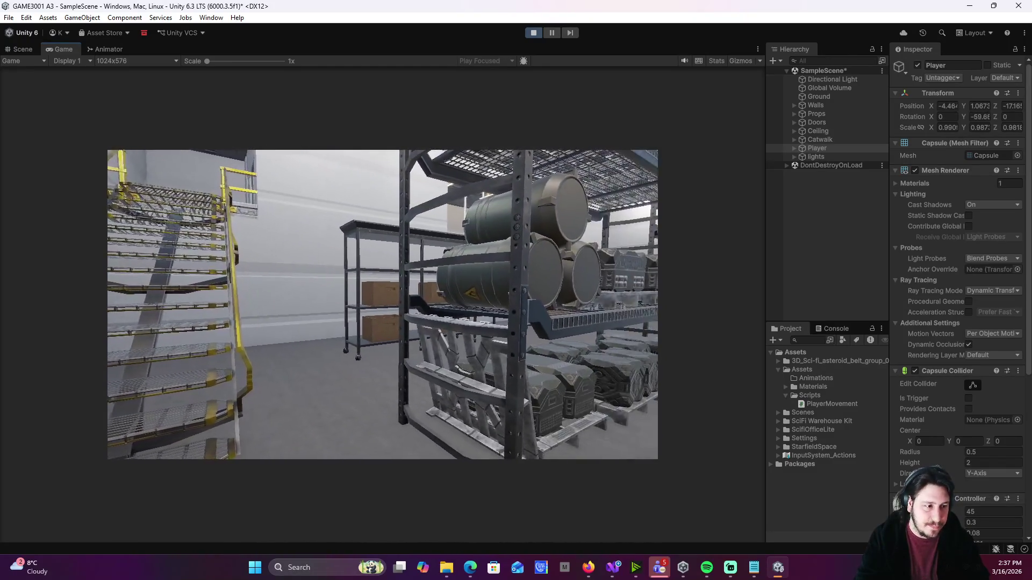
key("w")
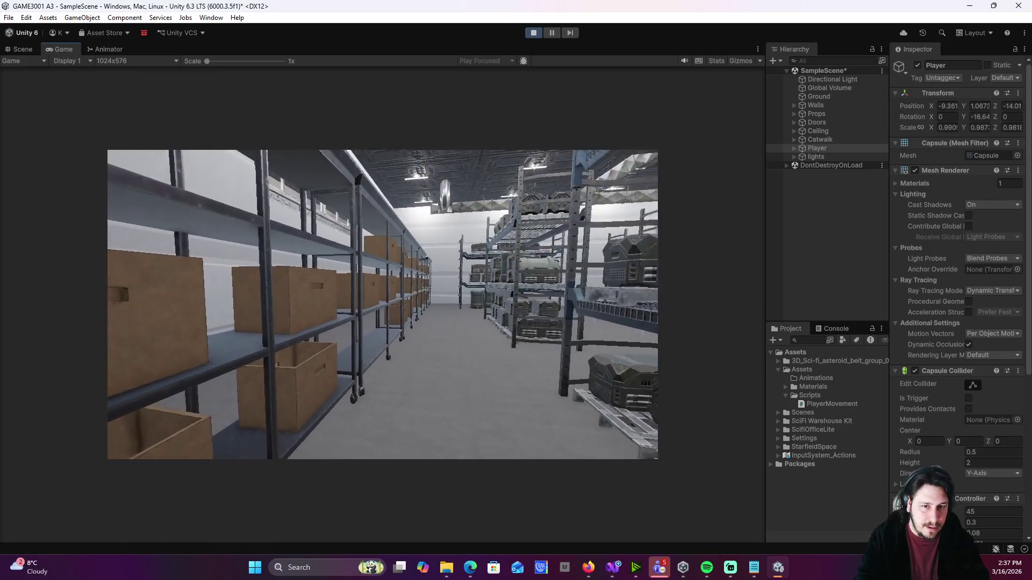
key("w")
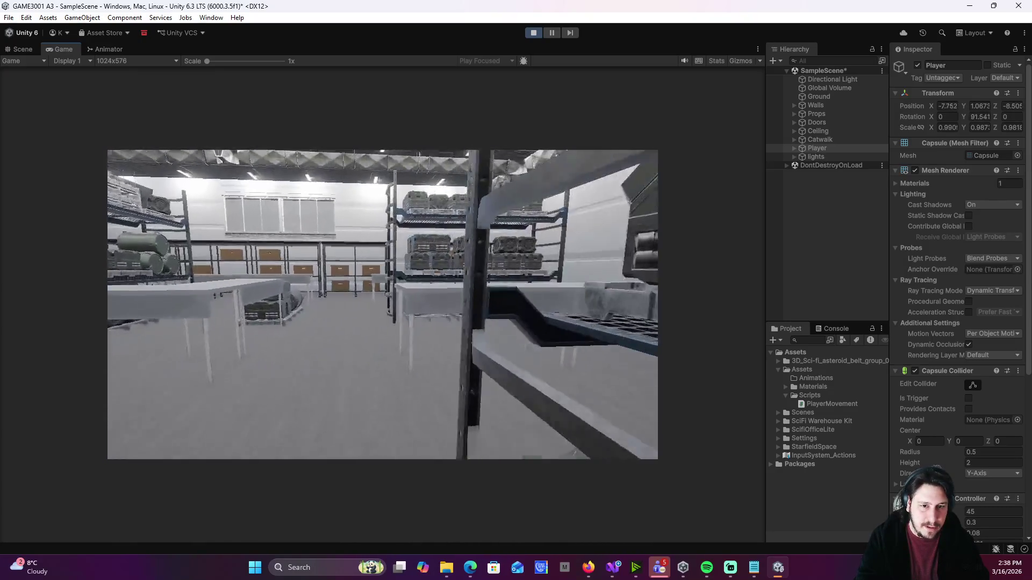
key("w")
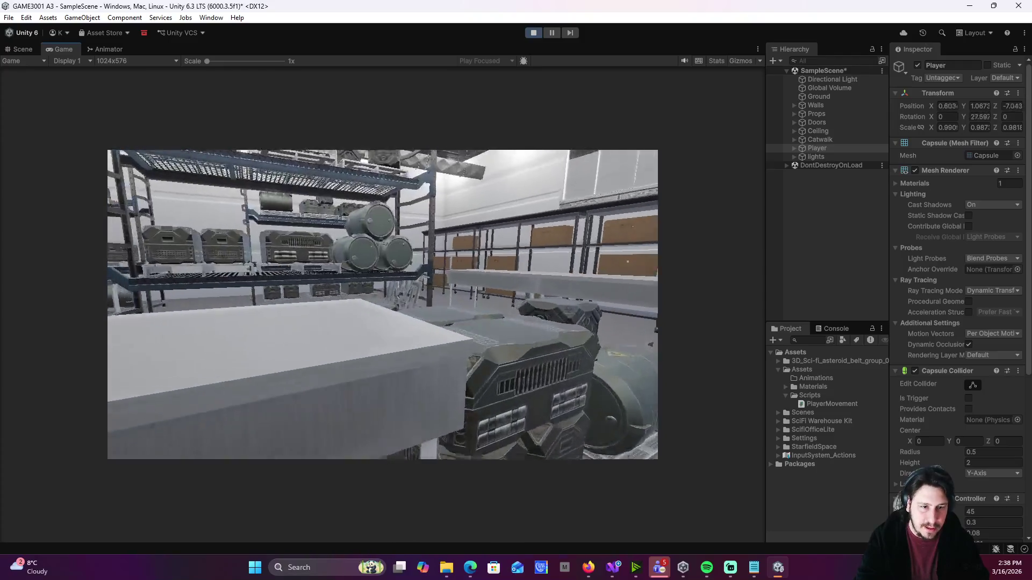
key("w")
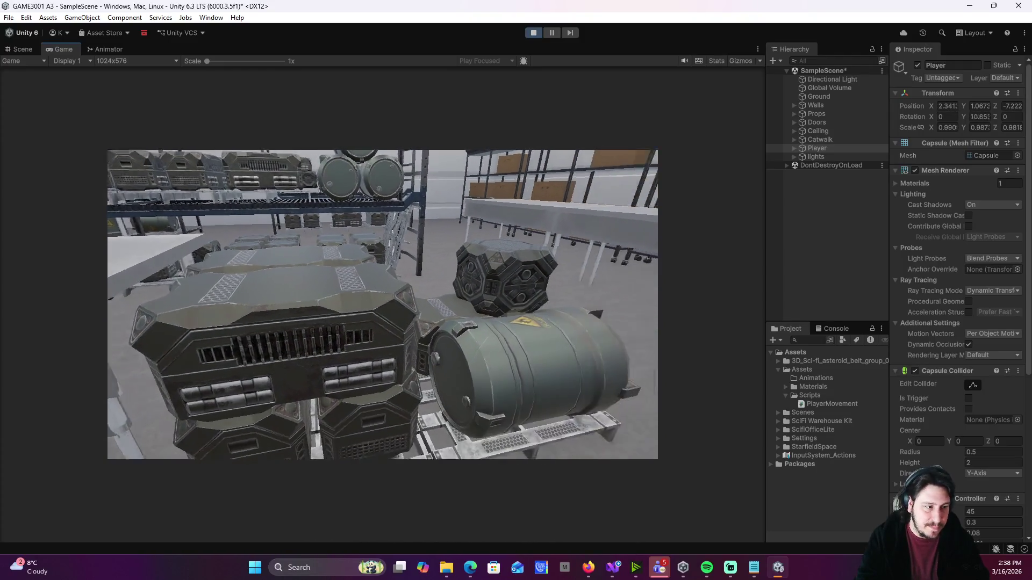
key("w")
key("d")
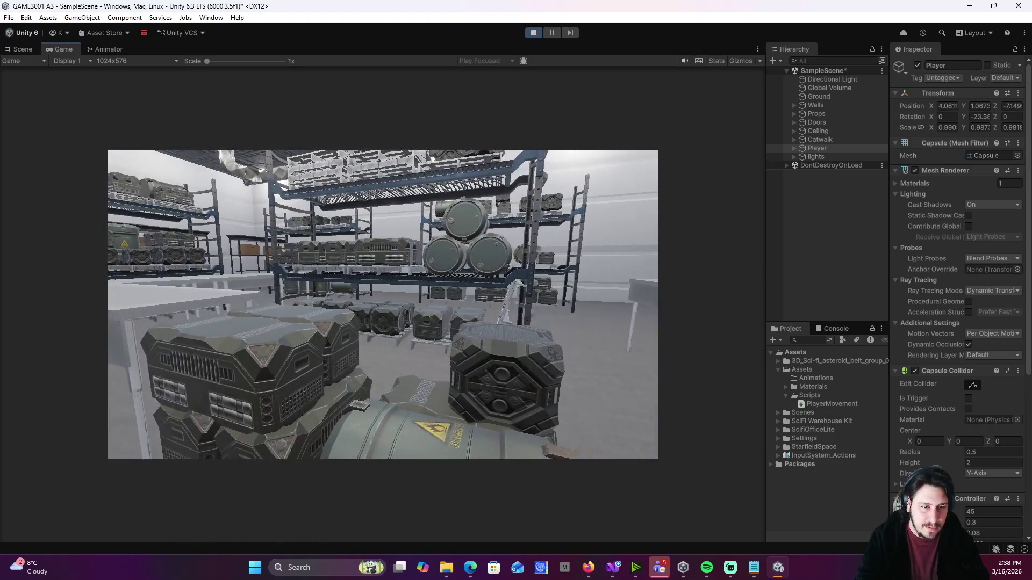
key("d")
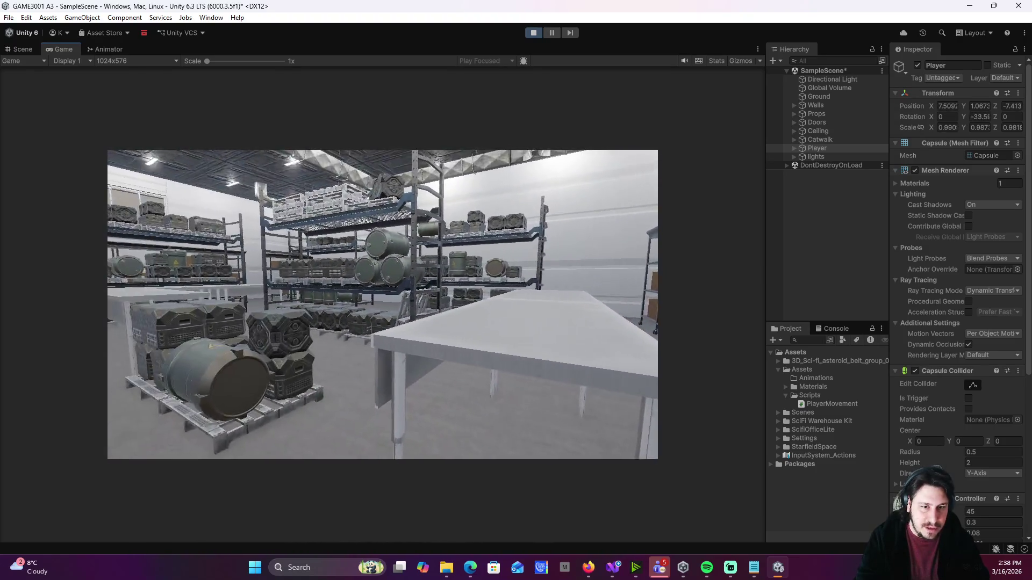
key("d")
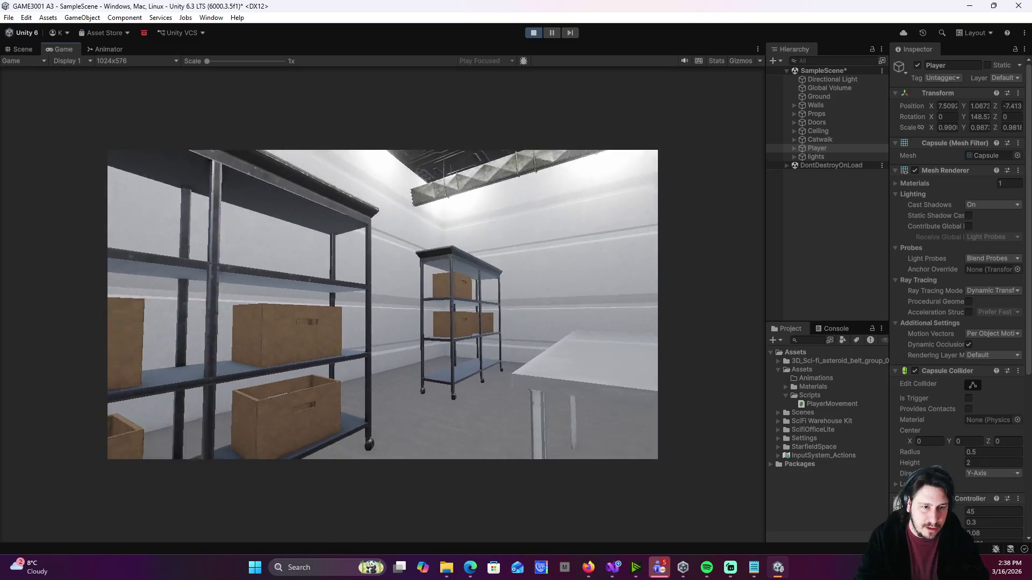
key("a")
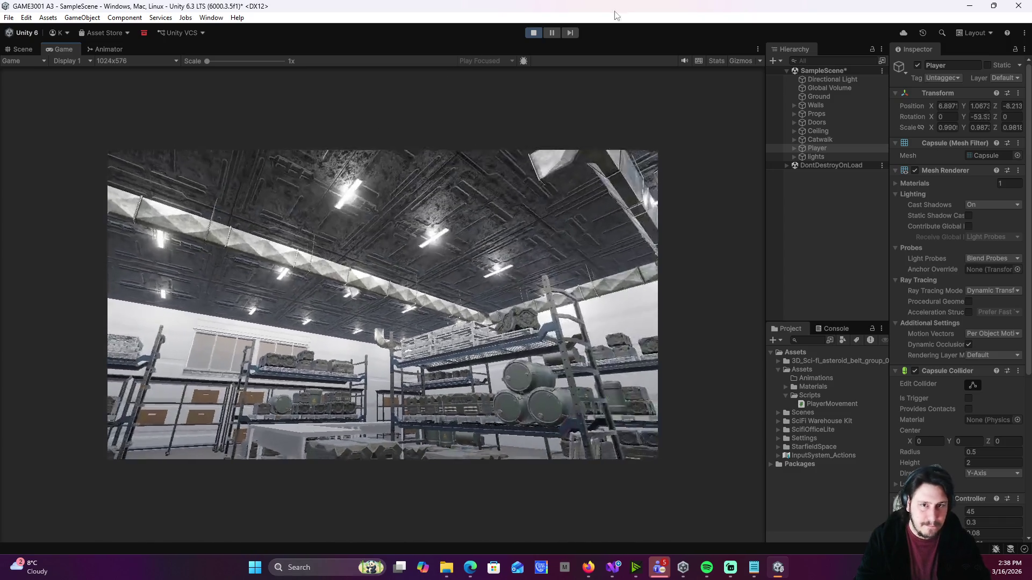
- Stop the game and select the shelf and table props under the Props group
left_click(537, 34)
mouse_move(508, 295)
left_mouse_down()
mouse_move(495, 341)
mouse_move(436, 354)
mouse_move(418, 355)
mouse_move(404, 299)
left_mouse_up()
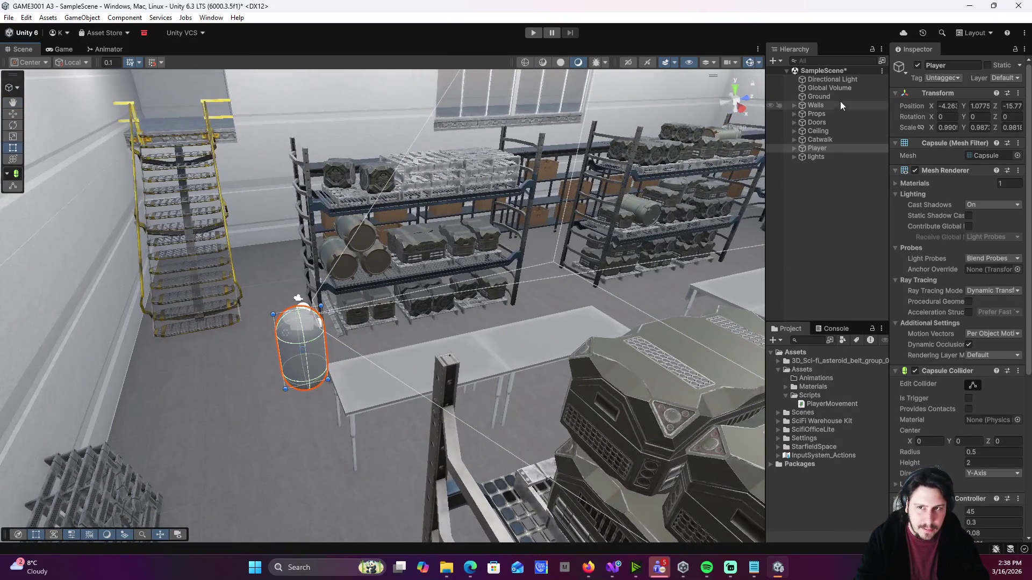
left_click(794, 114)
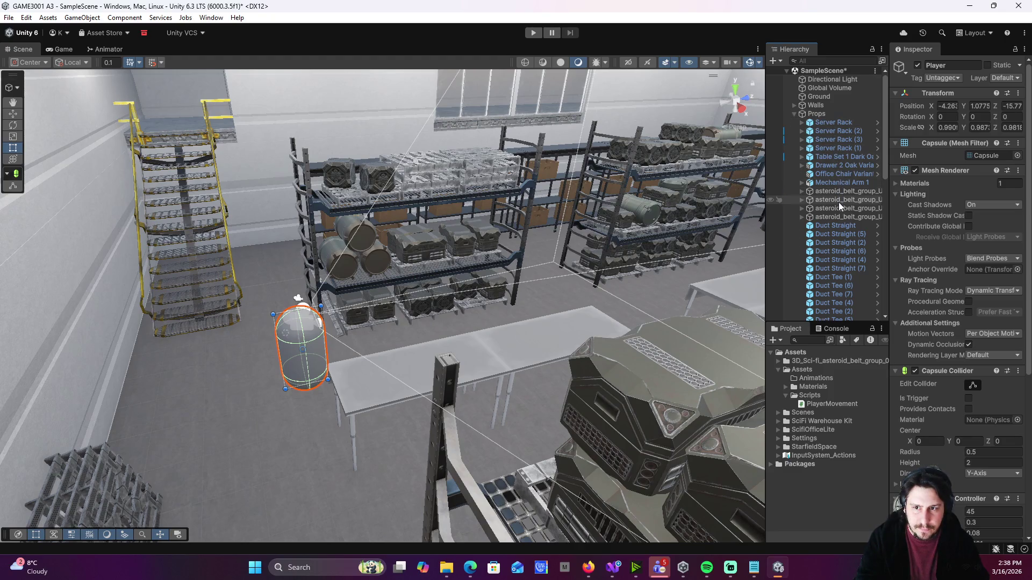
scroll(838, 226, "down", 2)
scroll(839, 227, "down", 8)
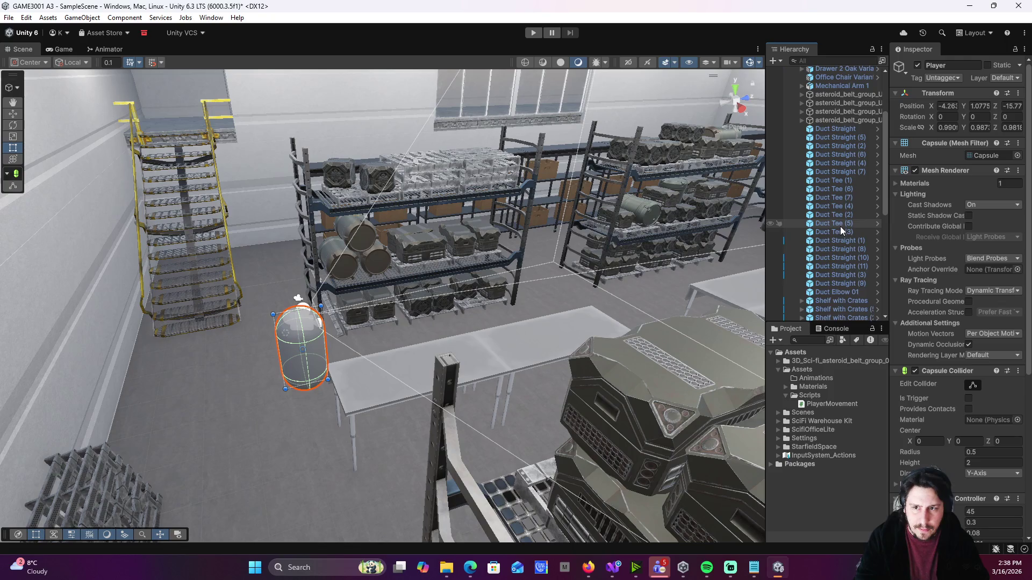
left_click(851, 204)
scroll(844, 208, "down", 6)
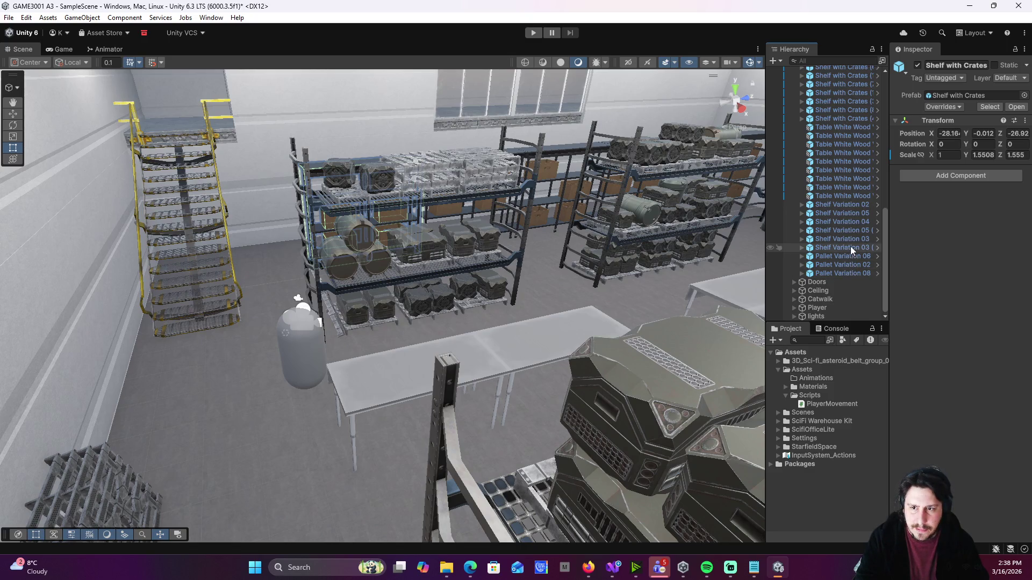
left_click(850, 247, "shift")
- Inspect the selected shelves in the Scene view, then collapse Props and clear the selection
mouse_move(698, 258)
left_mouse_down()
mouse_move(763, 276)
mouse_move(601, 282)
left_mouse_up()
mouse_move(85, 198)
left_mouse_down()
mouse_move(267, 252)
mouse_move(527, 202)
mouse_move(515, 209)
mouse_move(542, 217)
mouse_move(434, 227)
mouse_move(571, 195)
mouse_move(600, 344)
left_mouse_up()
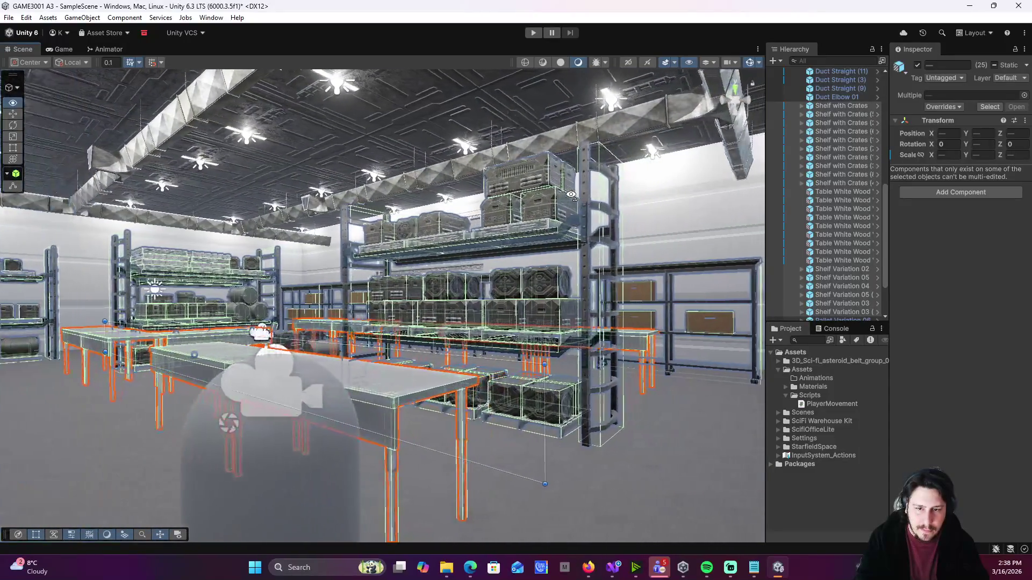
mouse_move(542, 371)
left_mouse_down()
mouse_move(540, 384)
mouse_move(537, 358)
mouse_move(544, 364)
left_mouse_up()
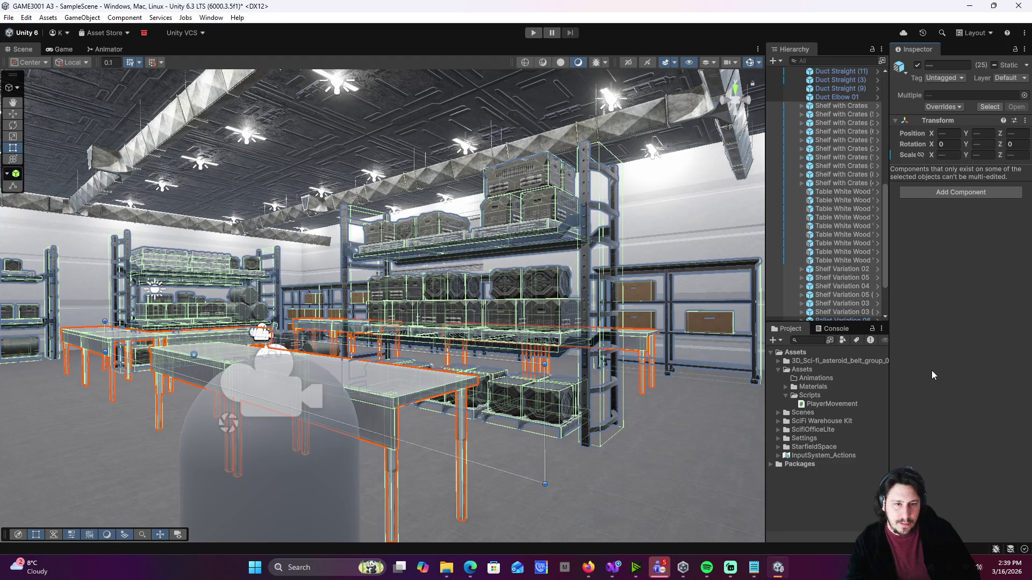
scroll(794, 140, "up", 10)
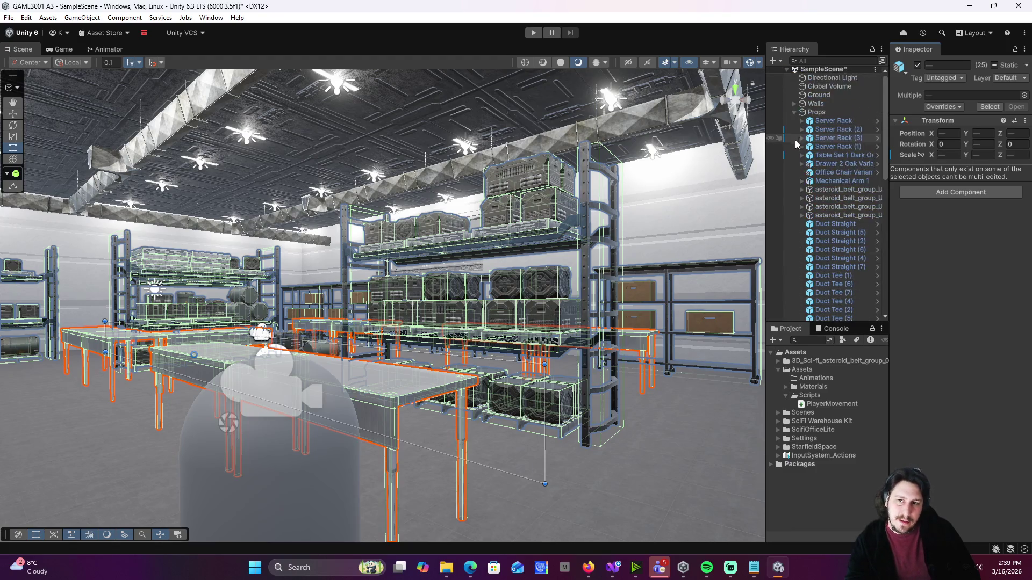
scroll(793, 156, "down", 3)
scroll(794, 156, "up", 4)
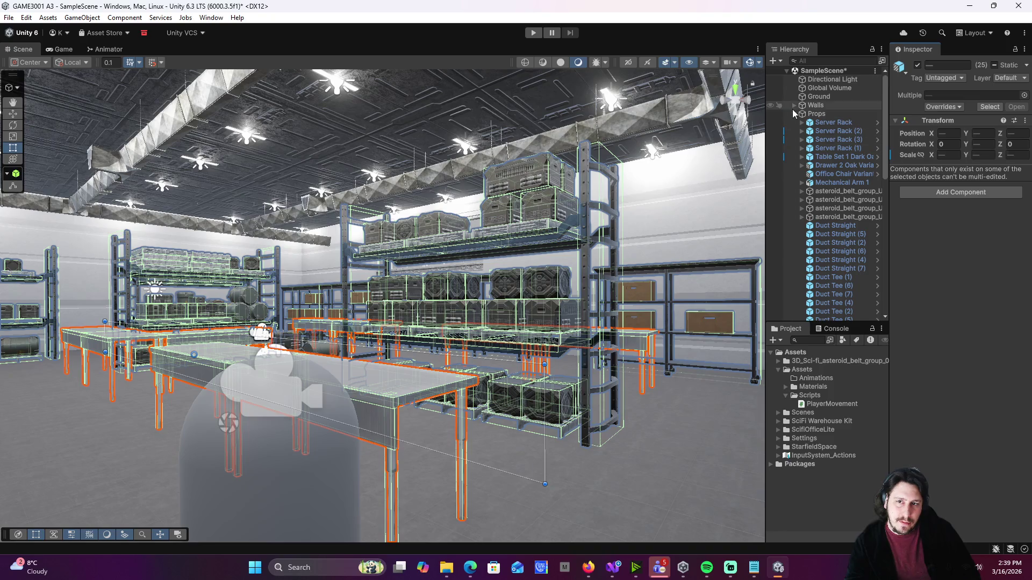
left_click(793, 113)
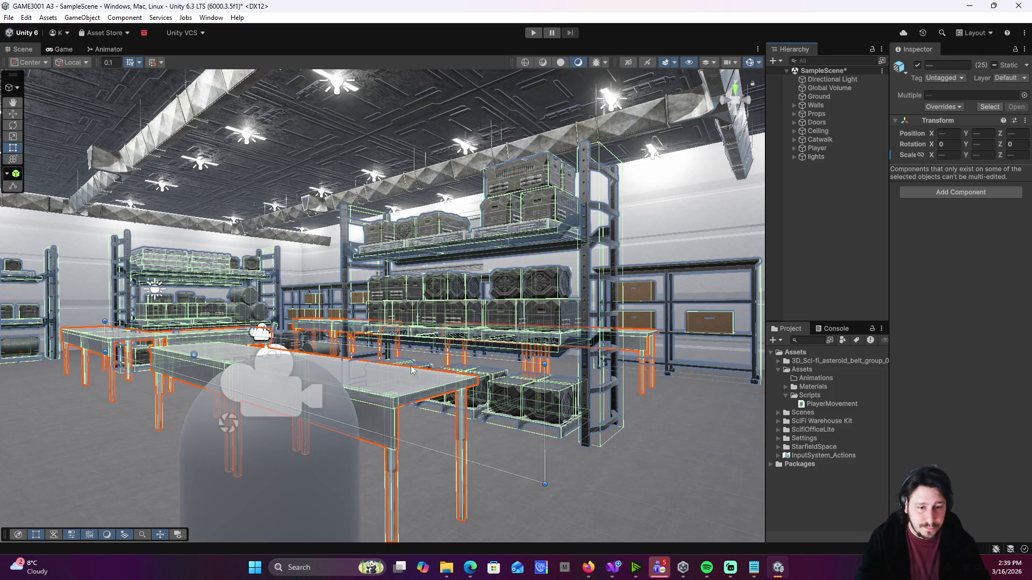
left_click(650, 454)
- Select the table by the stairs and four neighbouring tables in the row
left_click_drag(650, 453, 113, 373)
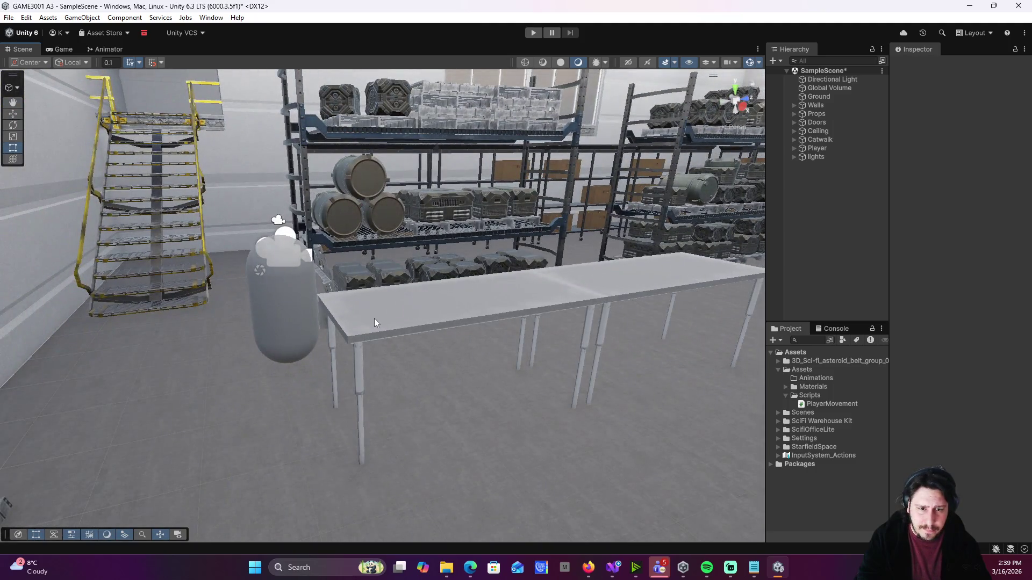
left_click(422, 320)
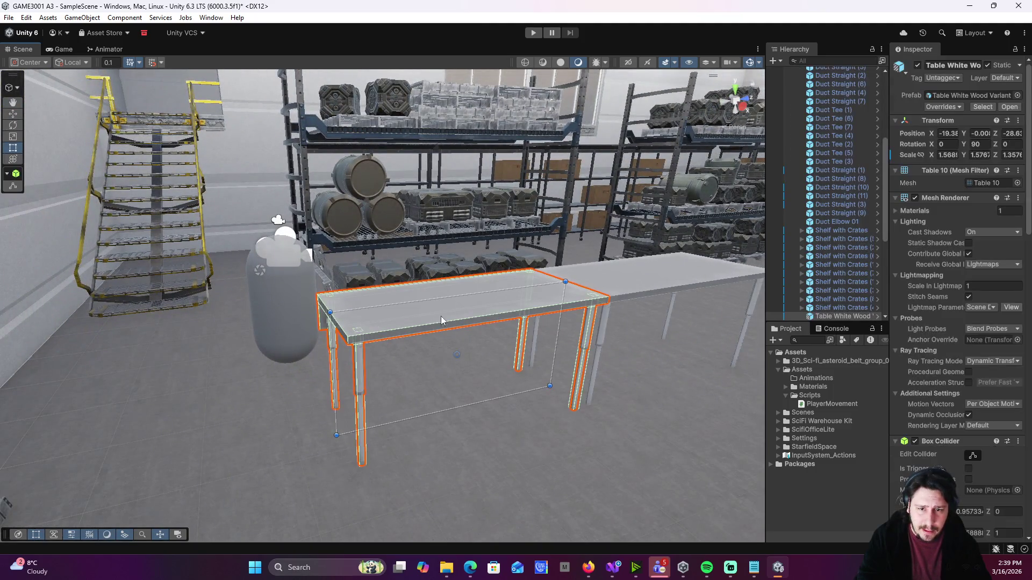
left_click(643, 269, "shift")
left_click_drag(643, 268, 712, 275)
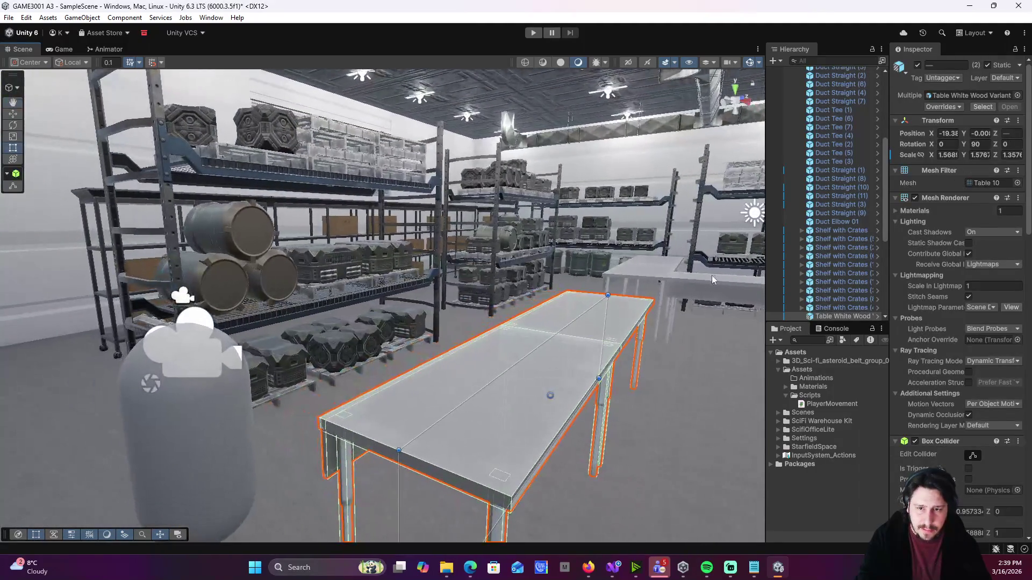
left_click(672, 261, "shift")
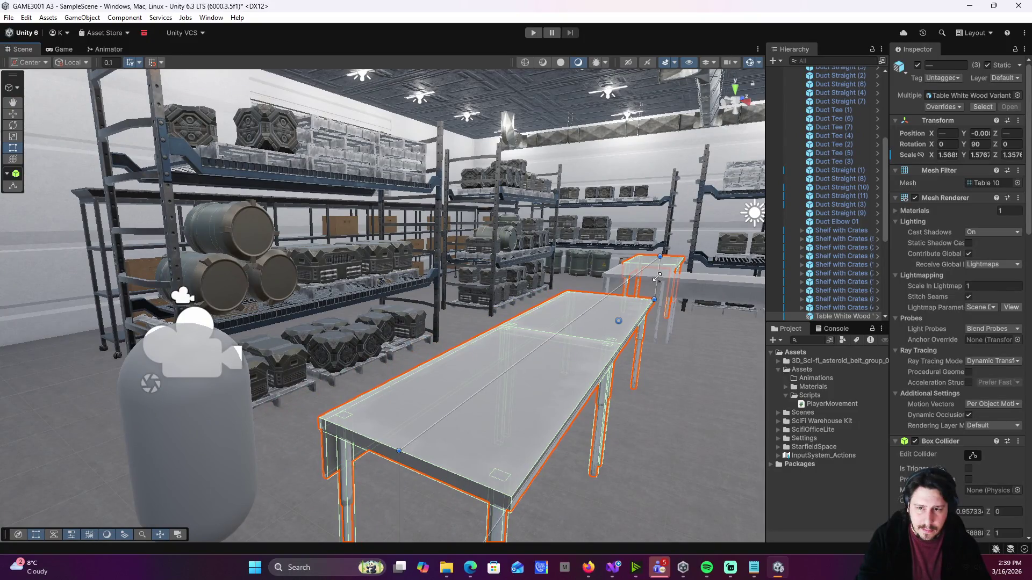
left_click(686, 279, "shift")
left_click(693, 282, "shift")
- Add the remaining four tables to the selection, making nine in total
mouse_move(695, 283)
left_mouse_down()
mouse_move(769, 305)
mouse_move(509, 401)
mouse_move(477, 360)
mouse_move(569, 361)
mouse_move(602, 317)
left_mouse_up()
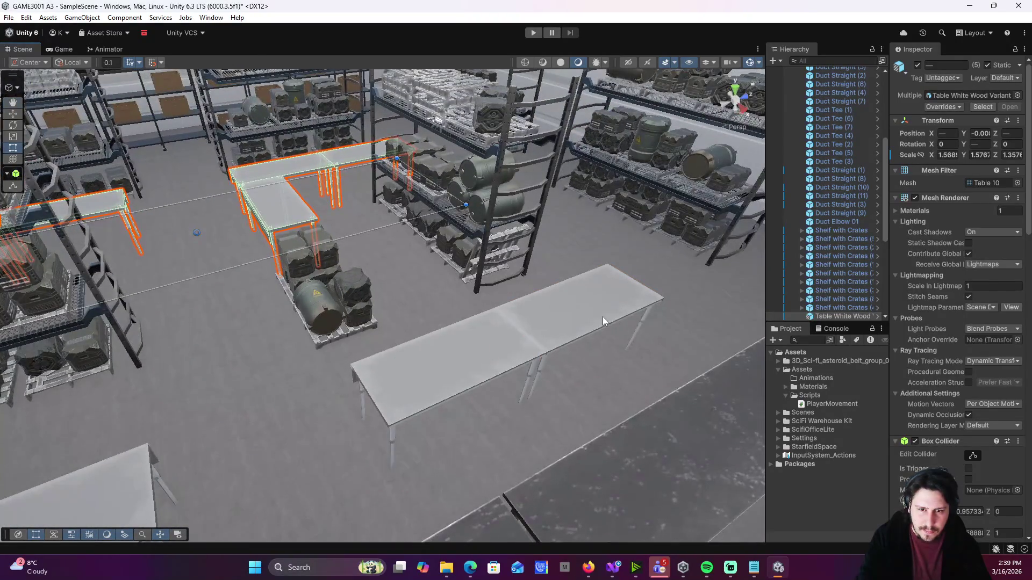
left_click(602, 317, "shift")
left_click(518, 343, "shift")
right_click(518, 344)
mouse_move(164, 378)
left_mouse_down()
mouse_move(190, 385)
mouse_move(295, 338)
left_mouse_up()
left_click(295, 339, "shift")
left_click(182, 310, "shift")
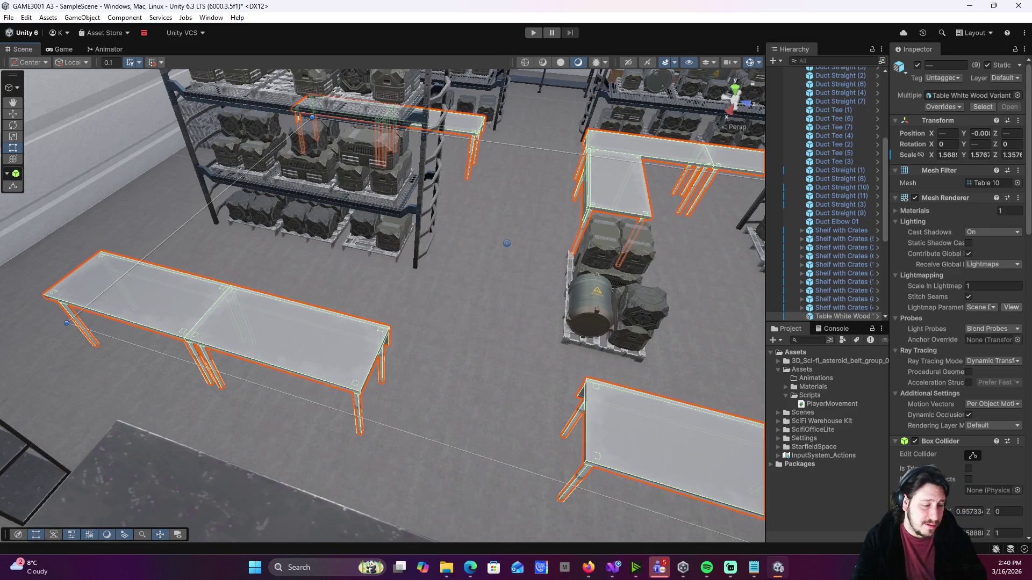
- Lower the nine tables' Scale Y to about 1.226 and start a test run
mouse_move(350, 340)
left_mouse_down()
mouse_move(616, 232)
mouse_move(544, 290)
mouse_move(547, 301)
left_mouse_up()
mouse_move(571, 369)
left_mouse_down()
mouse_move(454, 381)
mouse_move(570, 392)
left_mouse_up()
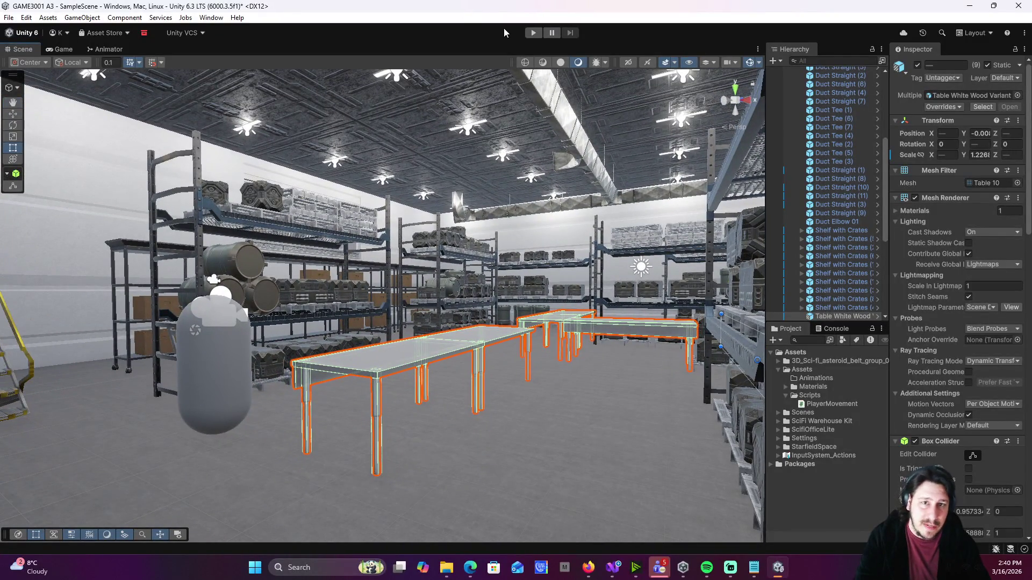
left_click(538, 32)
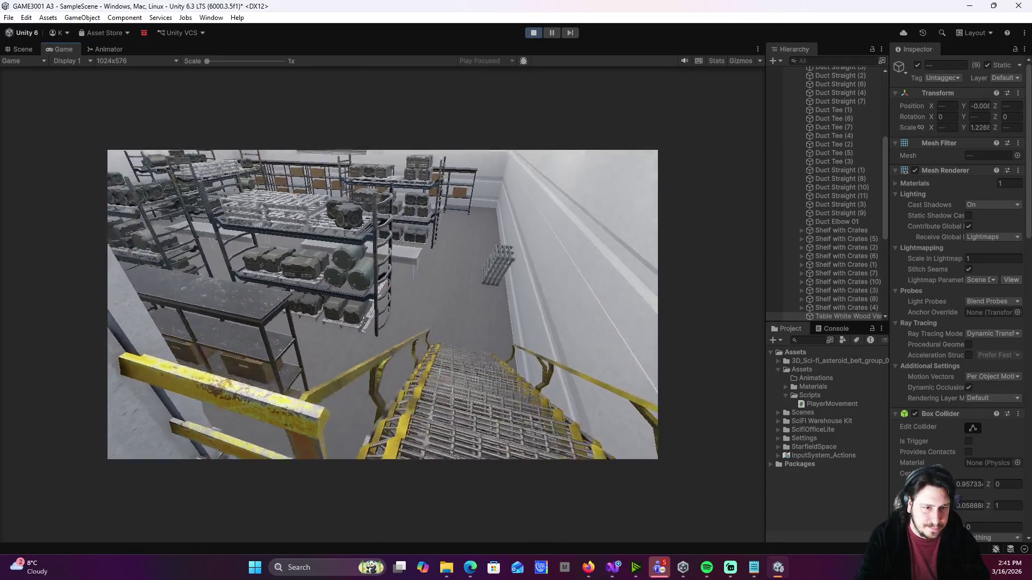
key("w")
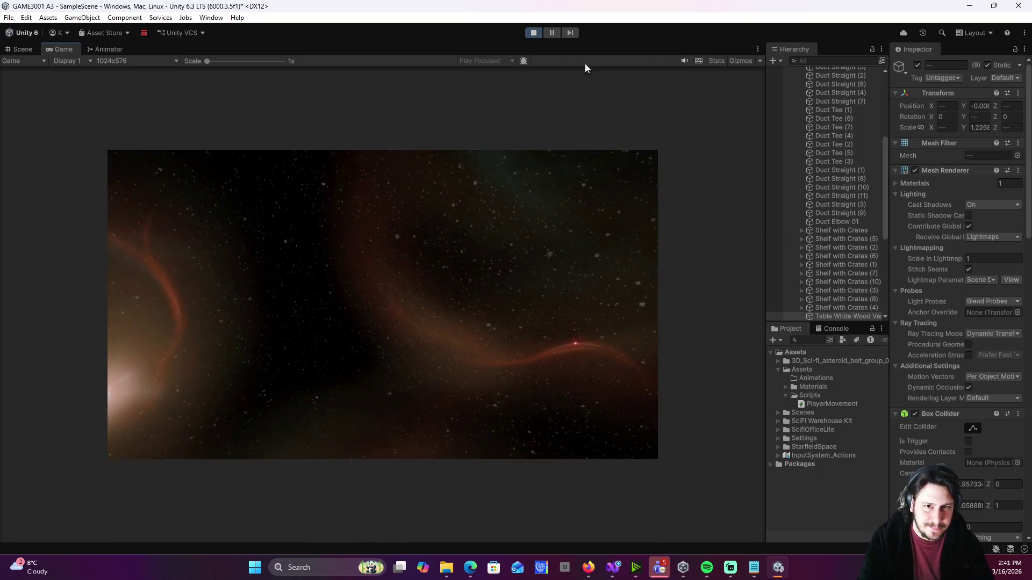
left_click(536, 34)
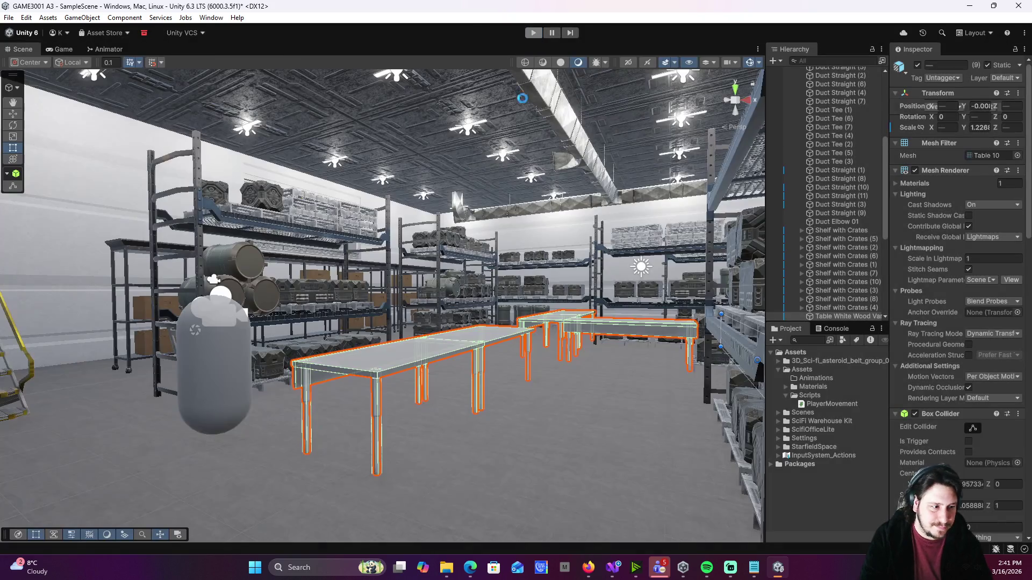
- Collapse Props, clear the table selection, and fly the Scene view into the warehouse
scroll(788, 199, "up", 5)
left_click(794, 114)
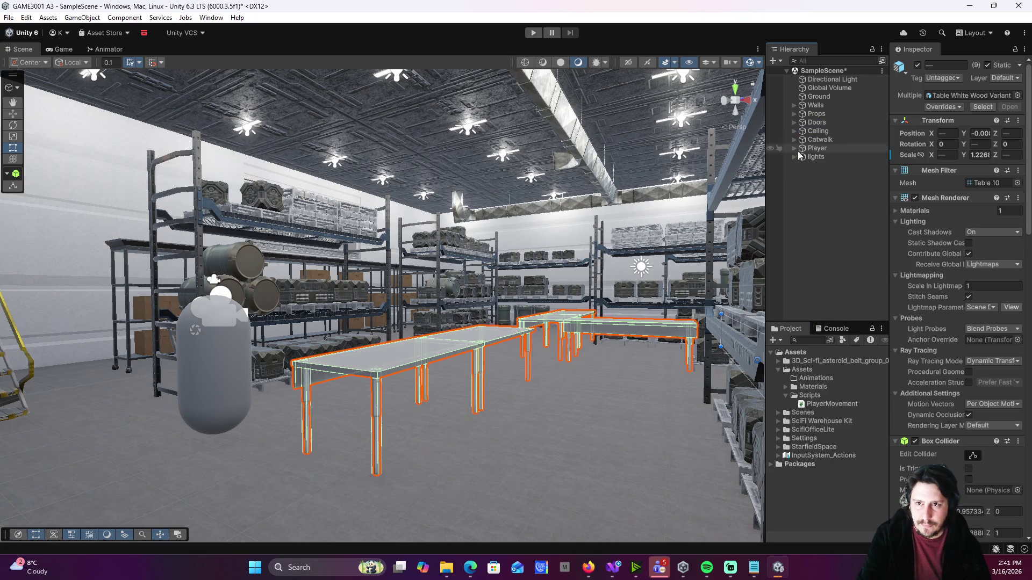
left_click(811, 196)
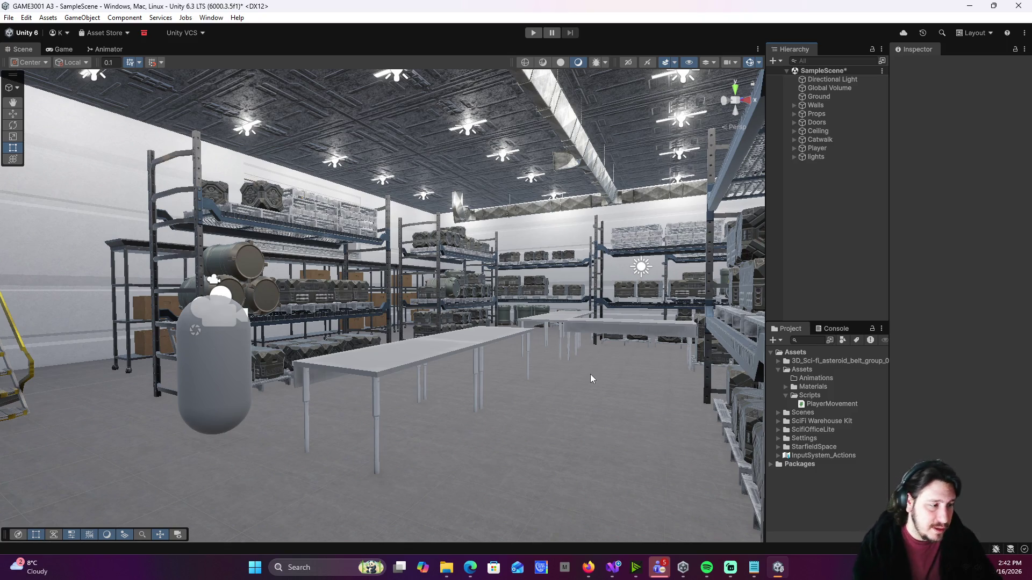
mouse_move(589, 343)
left_mouse_down()
mouse_move(566, 361)
mouse_move(572, 433)
mouse_move(344, 449)
mouse_move(333, 430)
left_mouse_up()
- Select the wall section near the stairs and start a test run with Ctrl+P
left_click(292, 334)
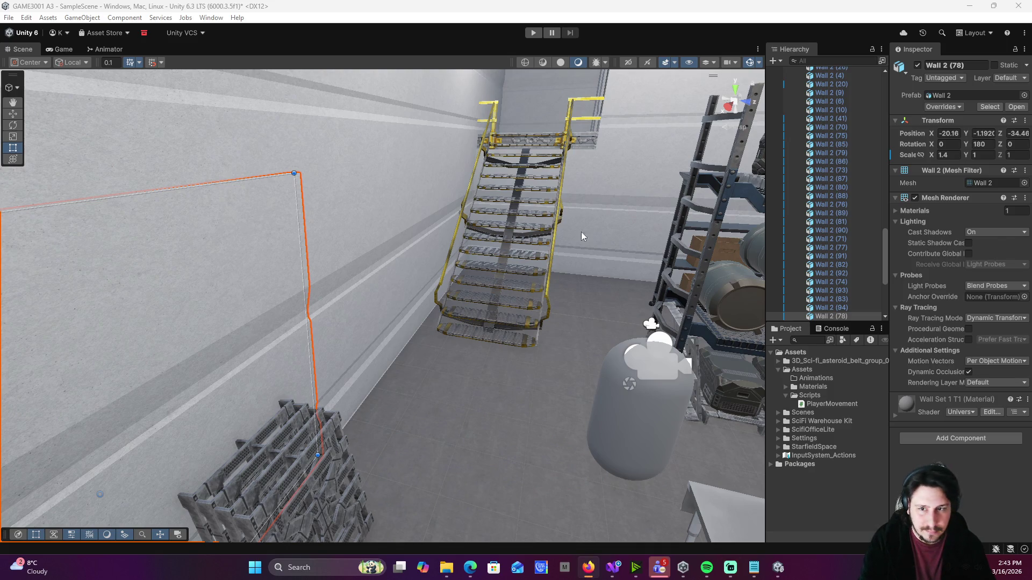
scroll(830, 130, "up", 5)
key("ctrl+p")
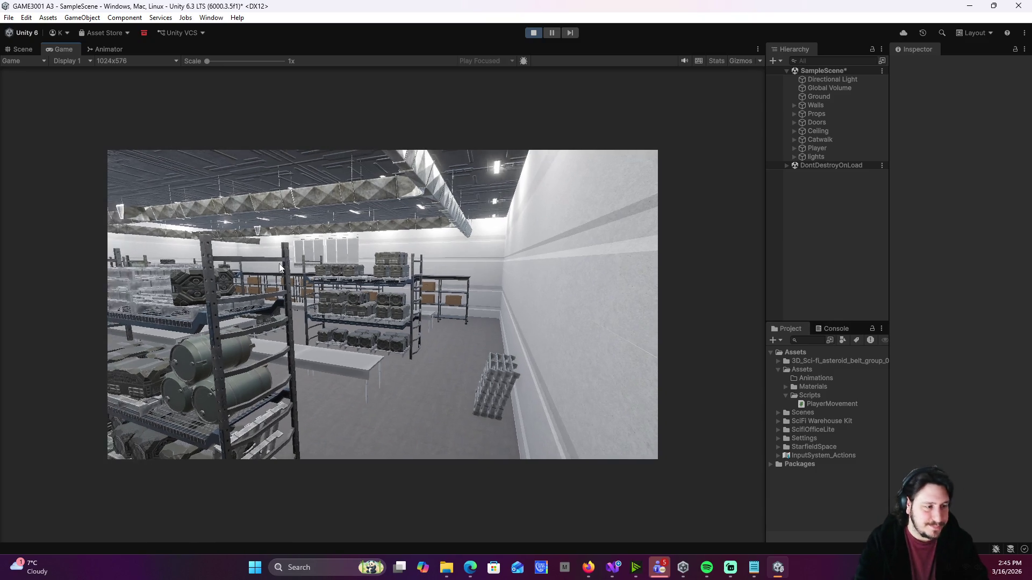
left_click(534, 34)
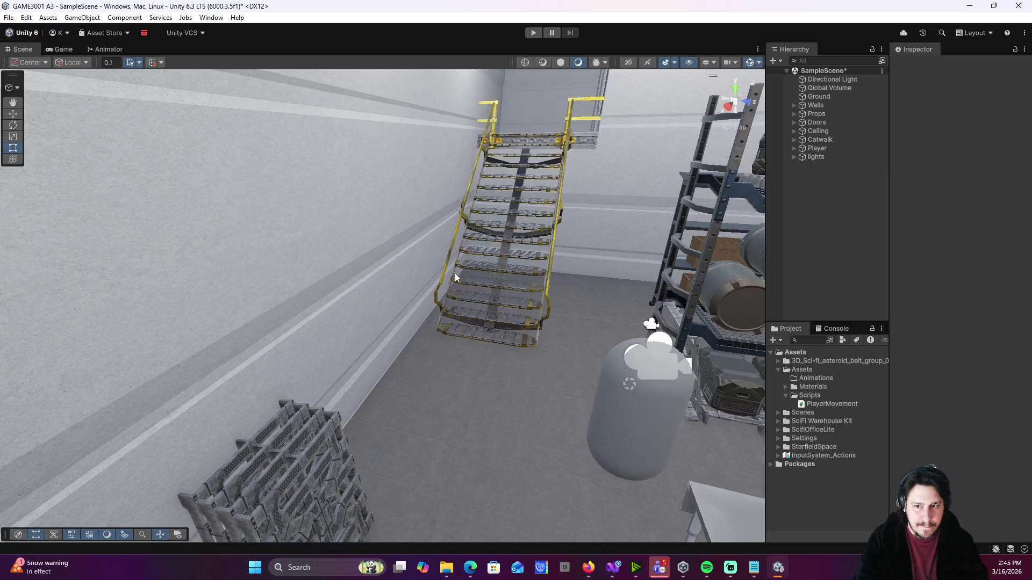
- Expand Walls, then select and frame Door Wall Opaque up close at the warning door
mouse_move(646, 218)
left_mouse_down()
mouse_move(661, 235)
mouse_move(591, 258)
left_mouse_up()
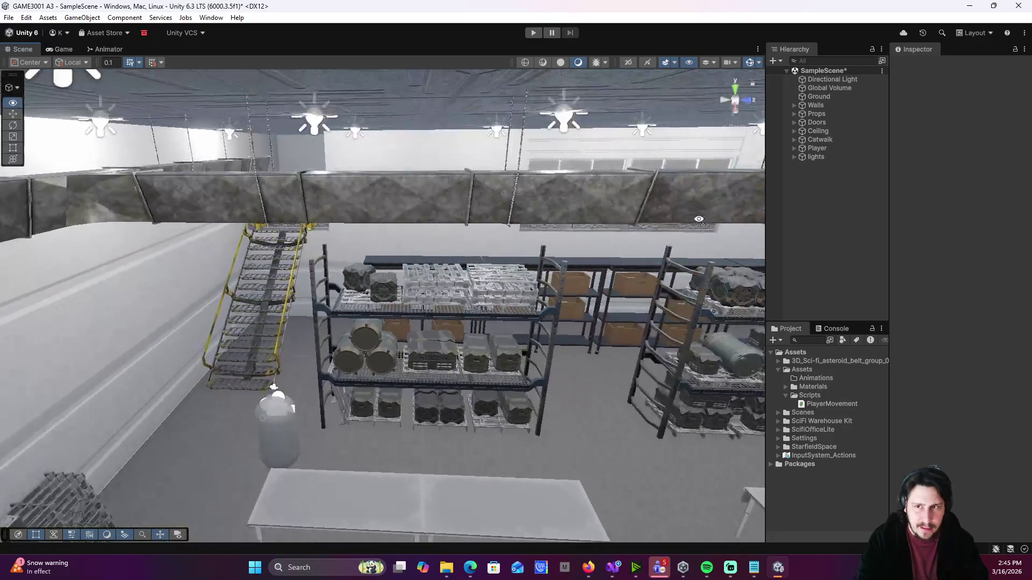
left_click(794, 105)
scroll(838, 215, "down", 20)
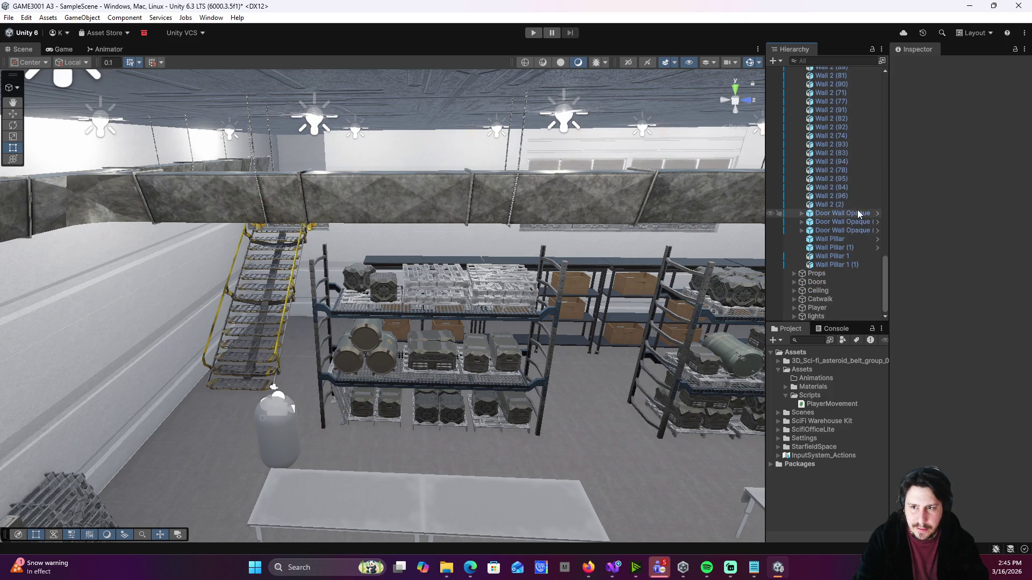
left_click(859, 213)
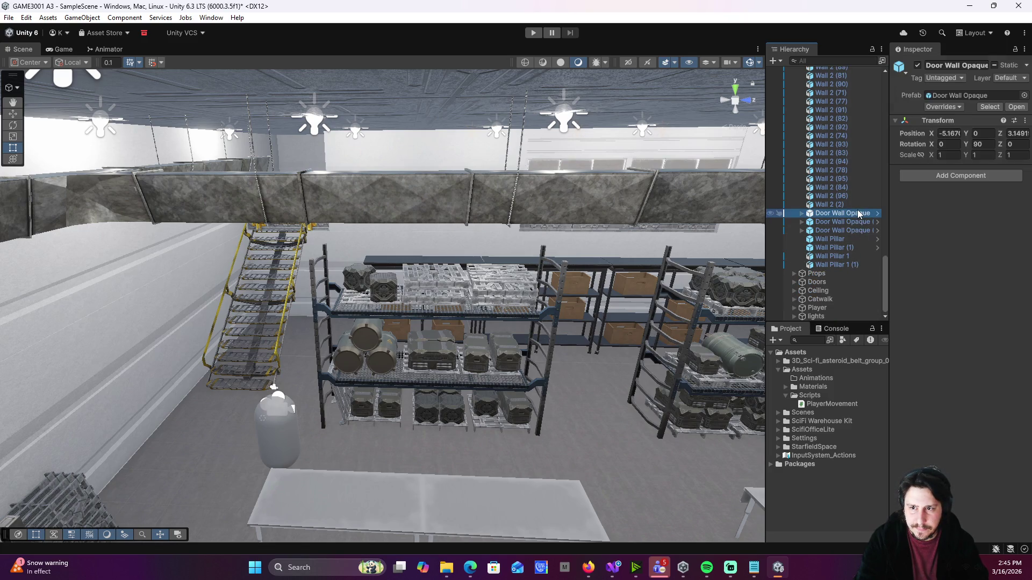
double_click(858, 214)
mouse_move(476, 329)
left_mouse_down()
mouse_move(454, 346)
mouse_move(459, 293)
mouse_move(628, 254)
left_mouse_up()
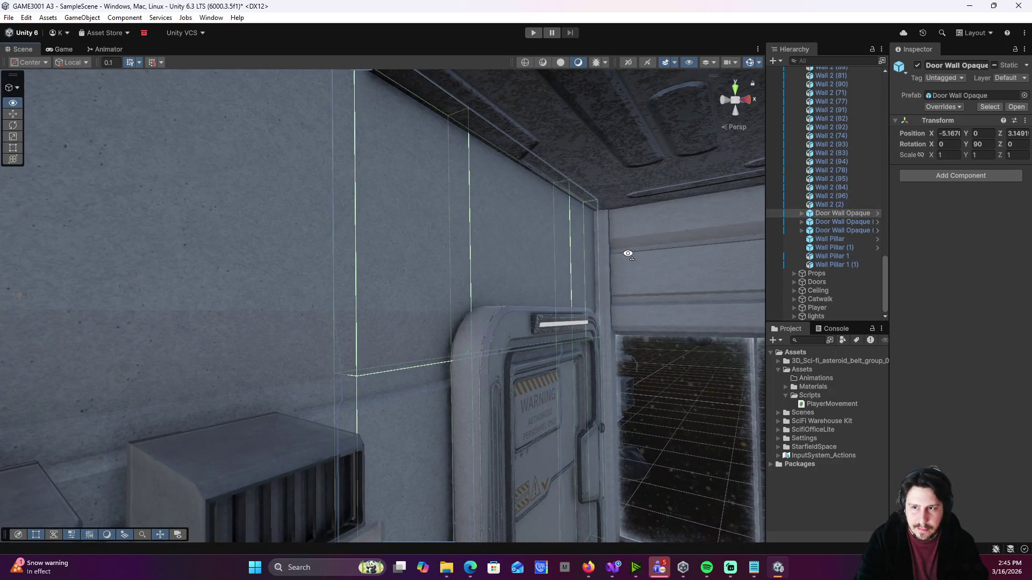
key("d")
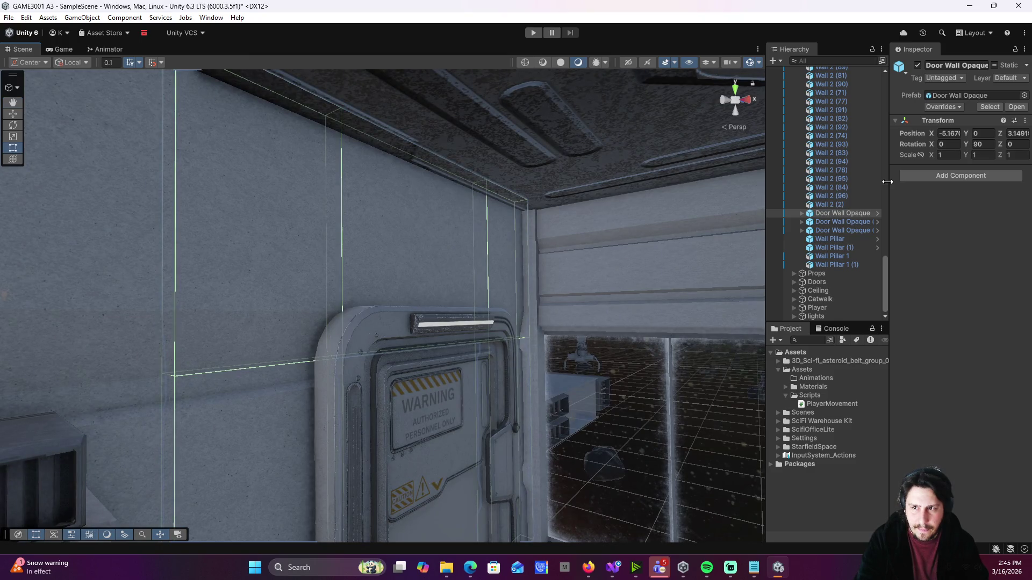
- Browse the door wall's Wall 4, Door Wall Opaque and Wall Pillar parts, then frame Wall 2 (94)
left_click(801, 213)
left_click(827, 221)
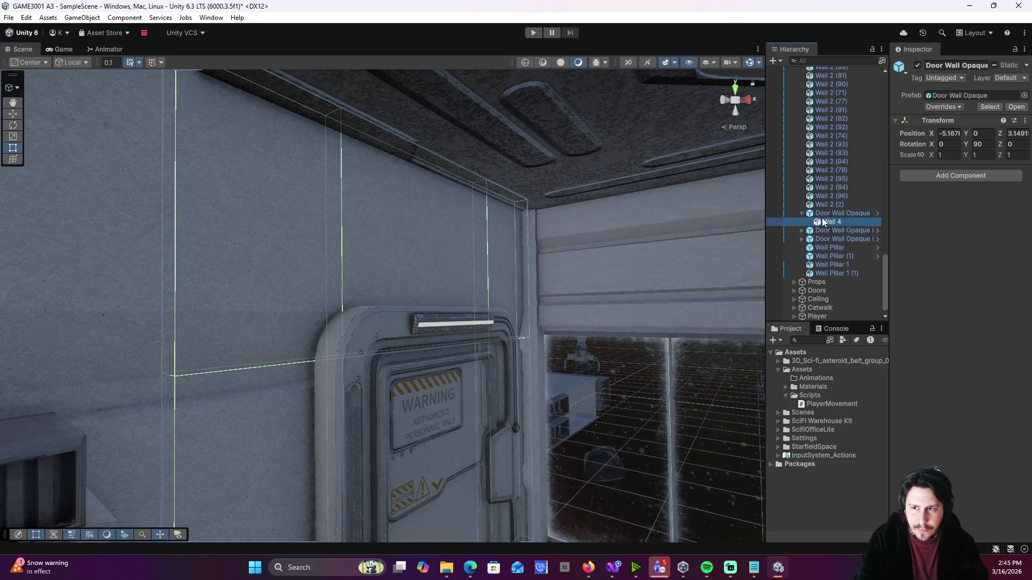
scroll(894, 230, "down", 5)
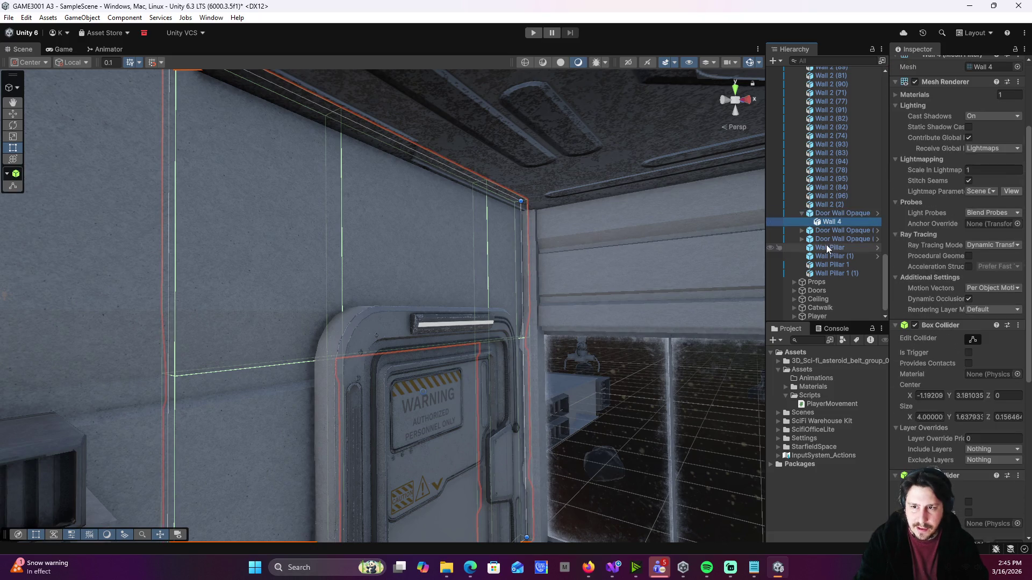
left_click(836, 231)
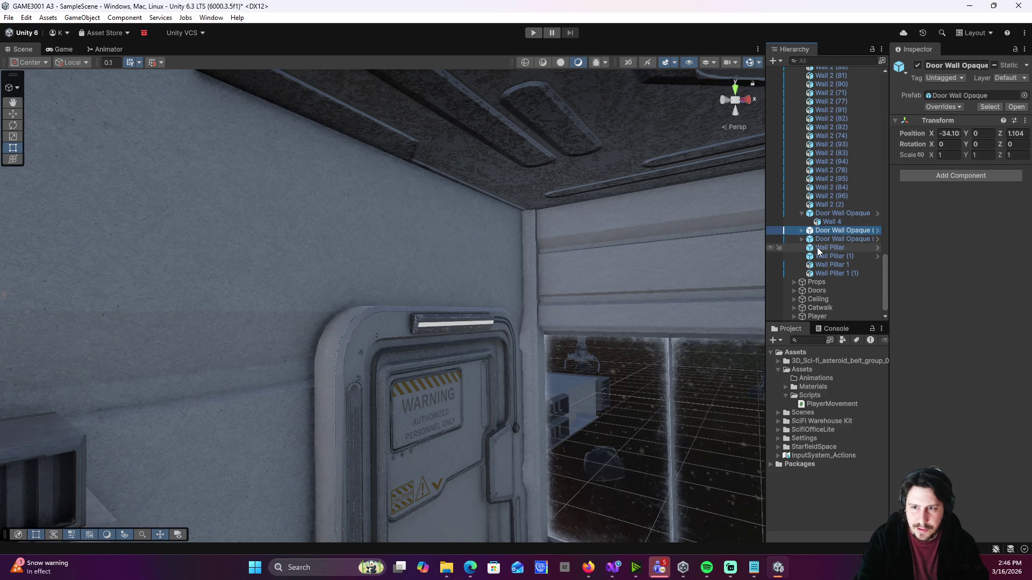
left_click(818, 248)
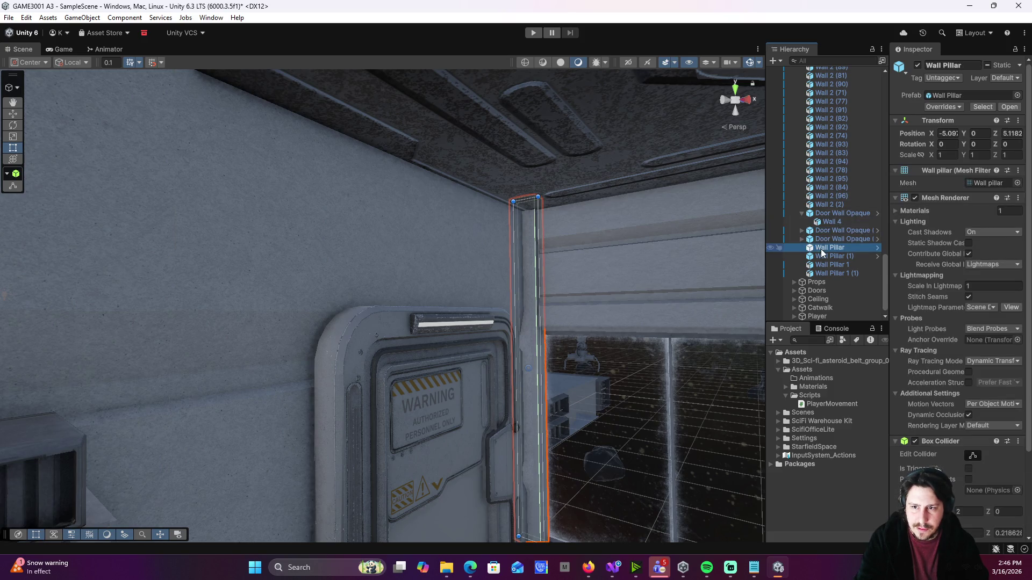
left_click(831, 162)
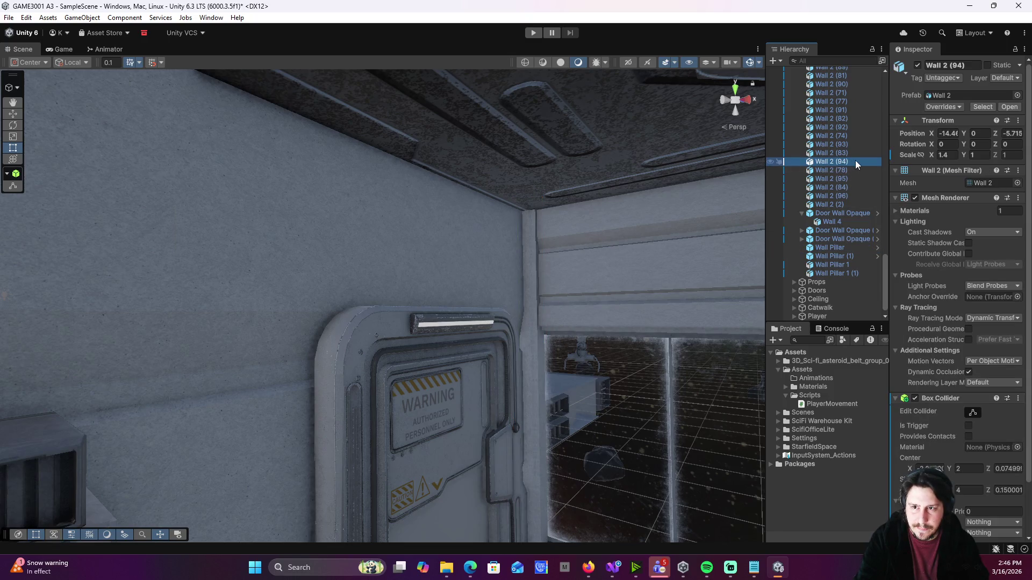
double_click(854, 163)
mouse_move(504, 281)
left_mouse_down()
mouse_move(528, 272)
mouse_move(460, 270)
mouse_move(452, 272)
mouse_move(461, 279)
mouse_move(362, 313)
left_mouse_up()
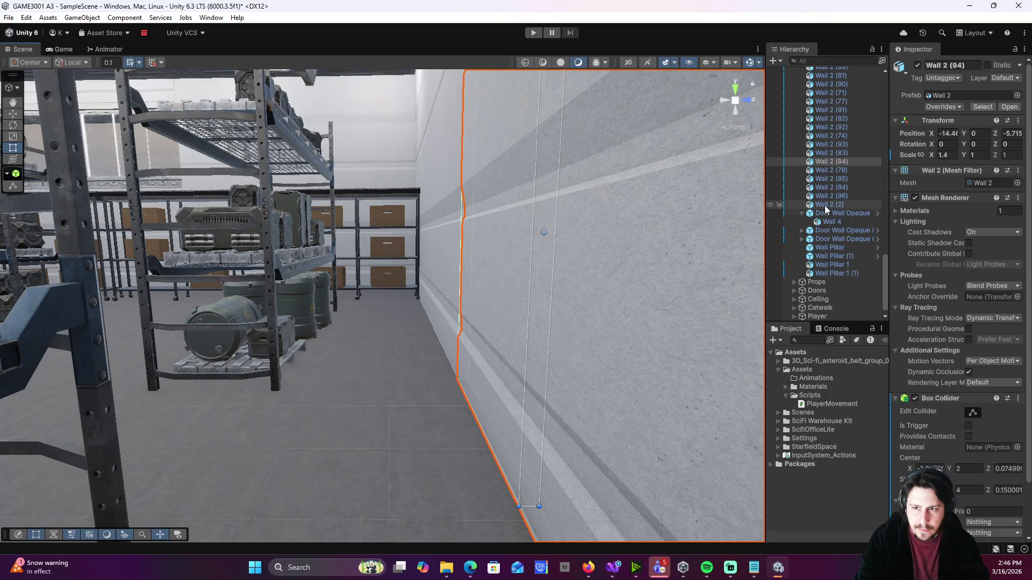
- Select Wall 2 (2), scroll the Inspector to its Box Collider, and bring up Unity Hub
left_click(825, 205)
scroll(923, 317, "down", 2)
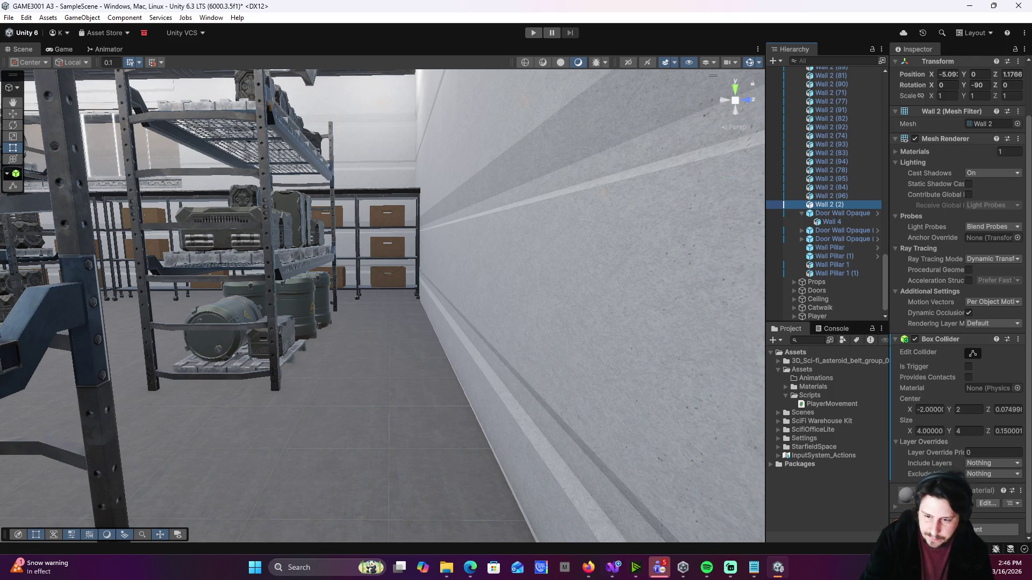
left_click(683, 568)
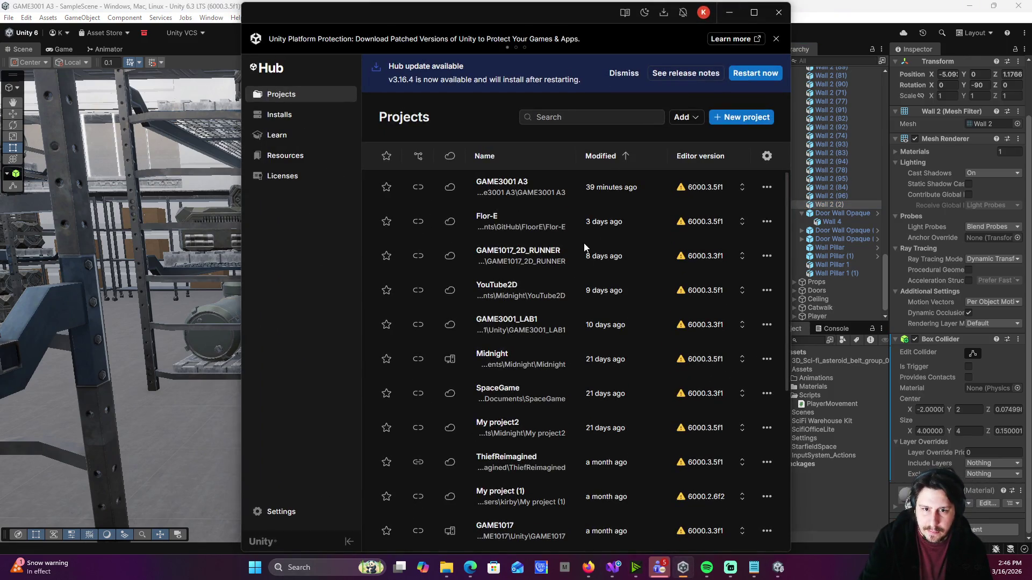
- Open the GAME3001_LAB1 project from the Unity Hub Projects list
left_click(520, 329)
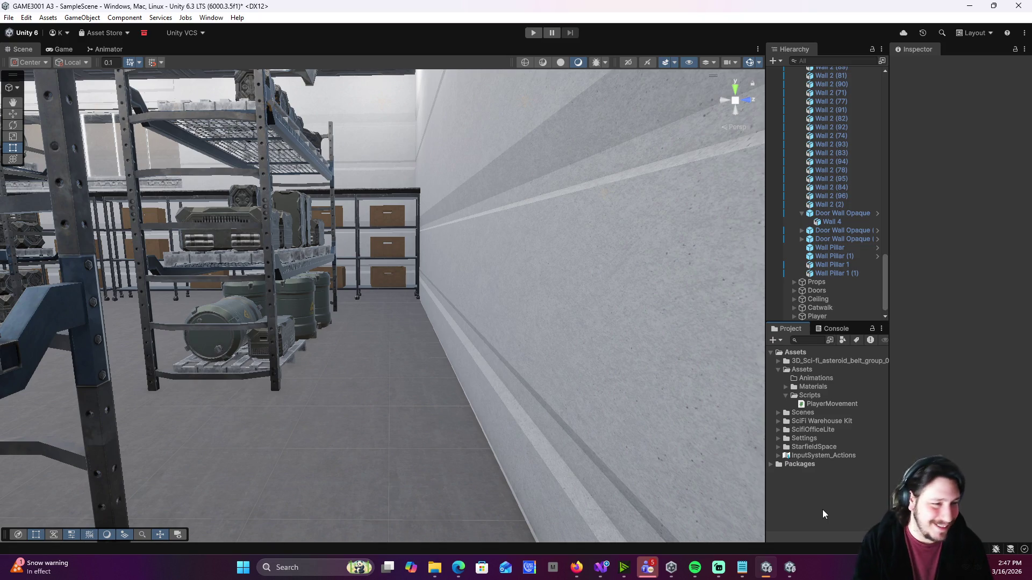
- Orbit up to an overview of the warehouse, then switch to the Assignment2 project window
mouse_move(516, 258)
left_mouse_down()
mouse_move(473, 276)
mouse_move(103, 352)
mouse_move(1004, 360)
mouse_move(872, 347)
mouse_move(547, 194)
mouse_move(512, 270)
left_mouse_up()
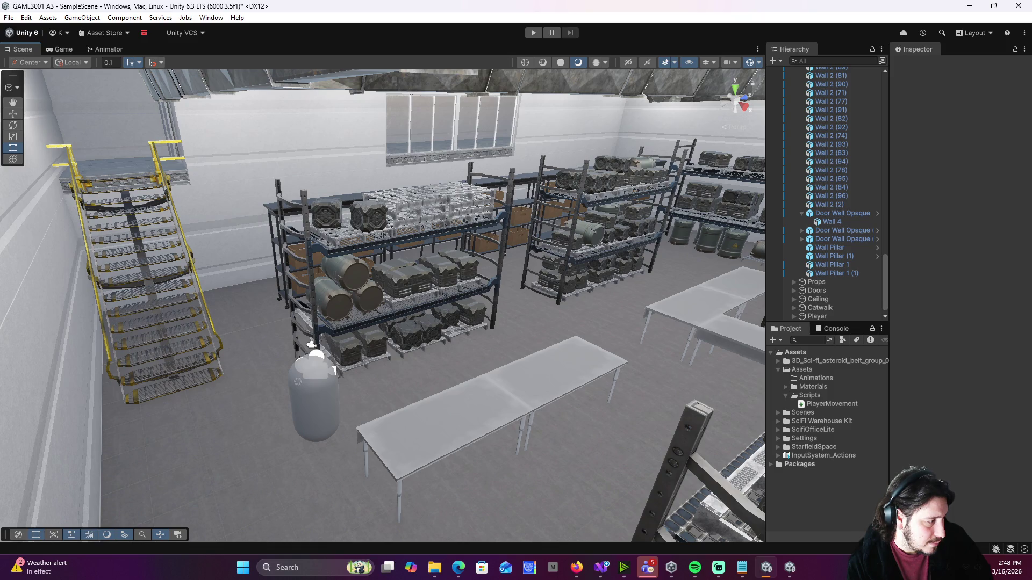
key("alt+Tab")
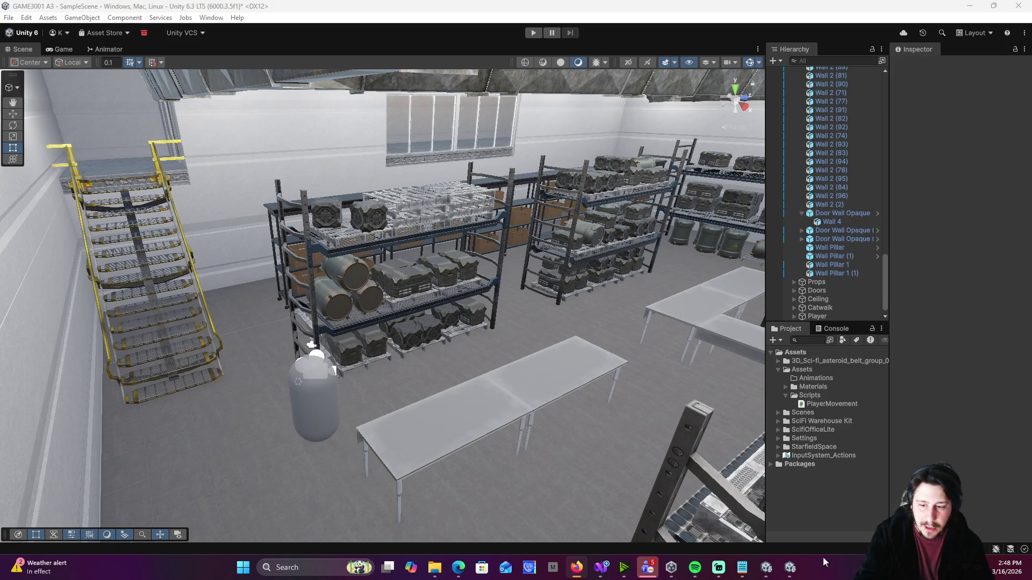
left_click(790, 567)
- Close the Packages with Errors notice and answer No to enabling the native input backends
left_click(587, 299)
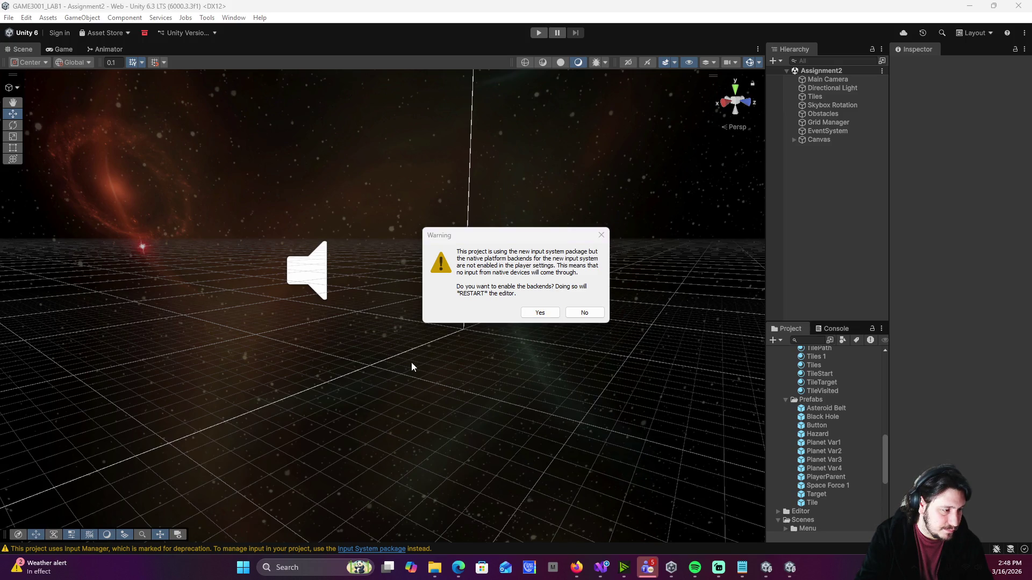
left_click(584, 313)
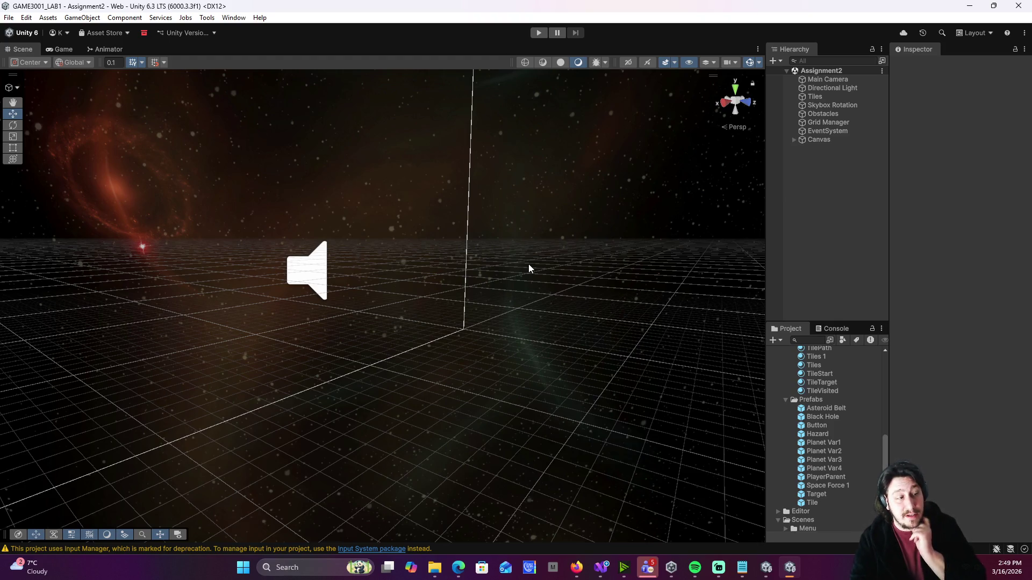
- Run and stop the Assignment2 scene, then open the Menu scene from the Project panel
left_click(539, 33)
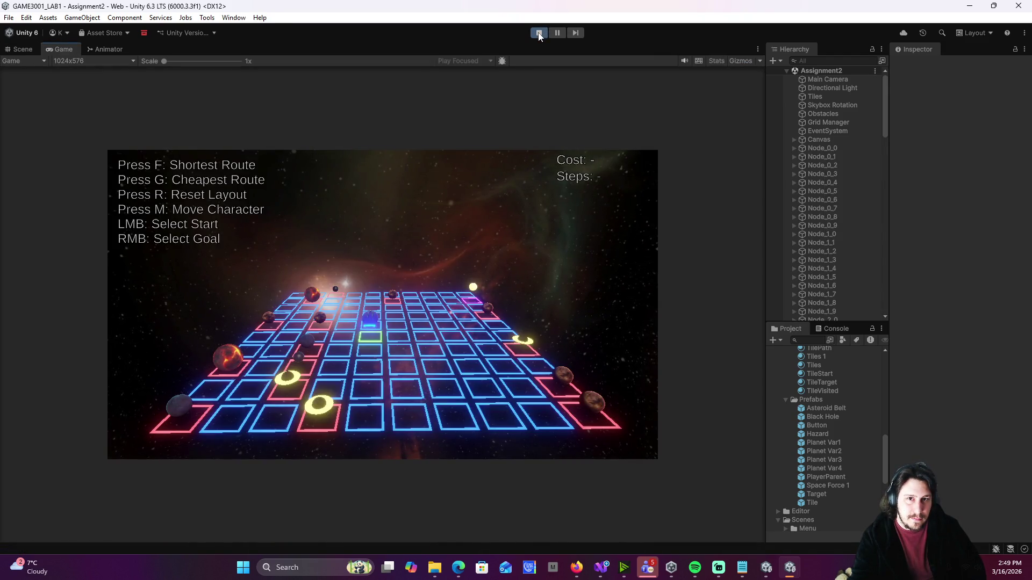
left_click(539, 33)
scroll(831, 404, "down", 3)
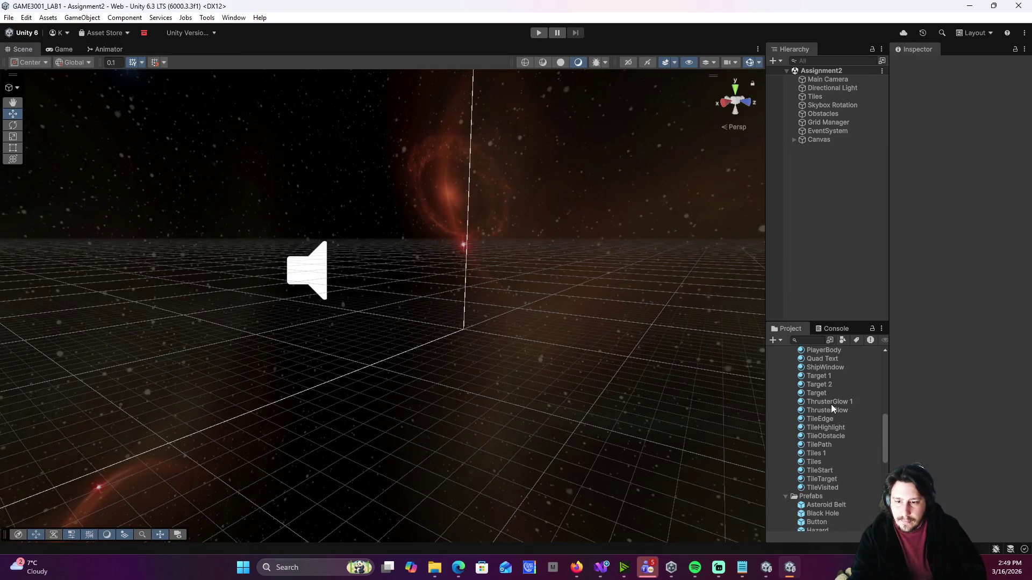
scroll(825, 515, "down", 3)
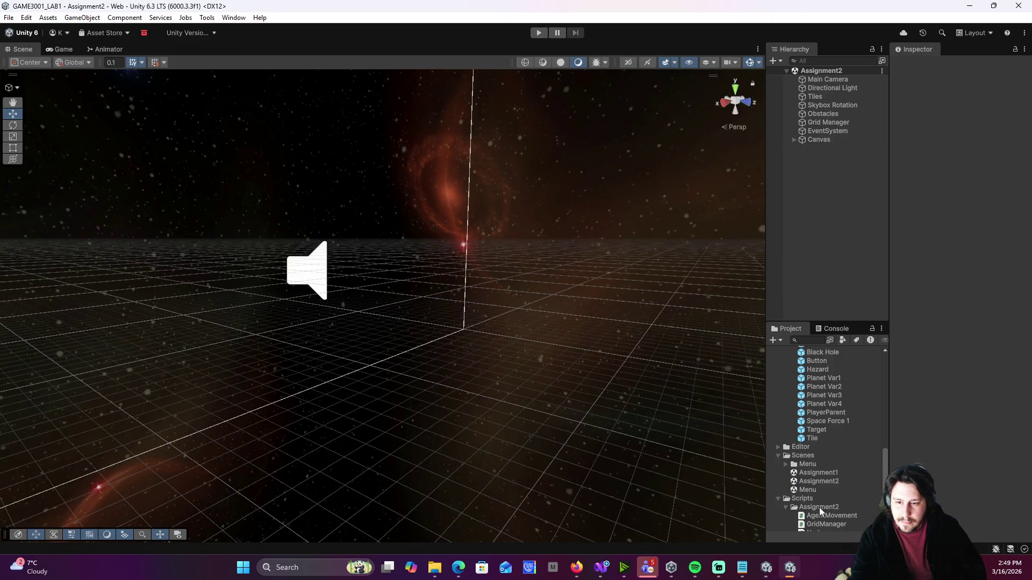
double_click(812, 490)
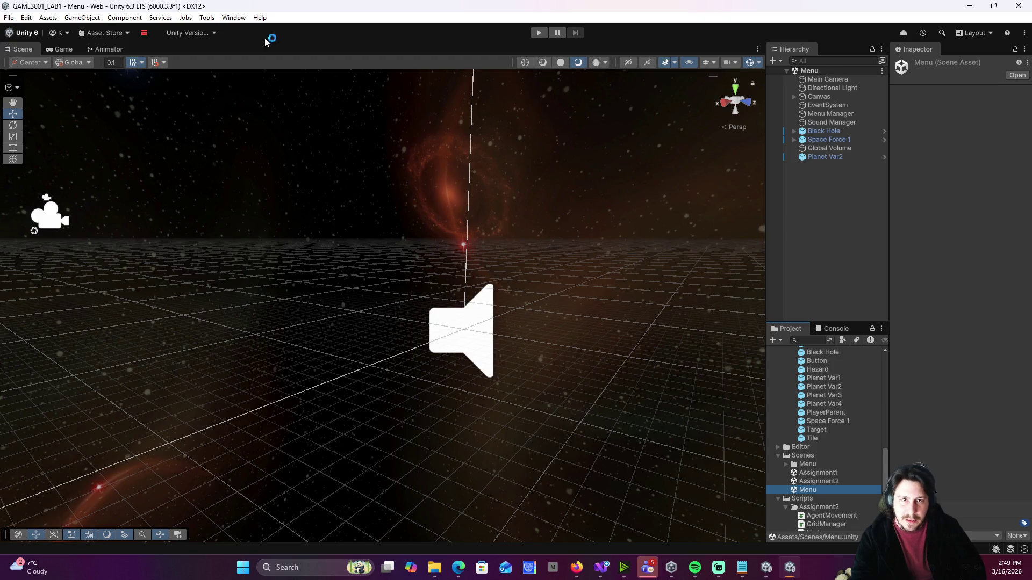
- Preview the Menu scene in the Game view at 16:9 Aspect
left_click(62, 49)
left_click(79, 61)
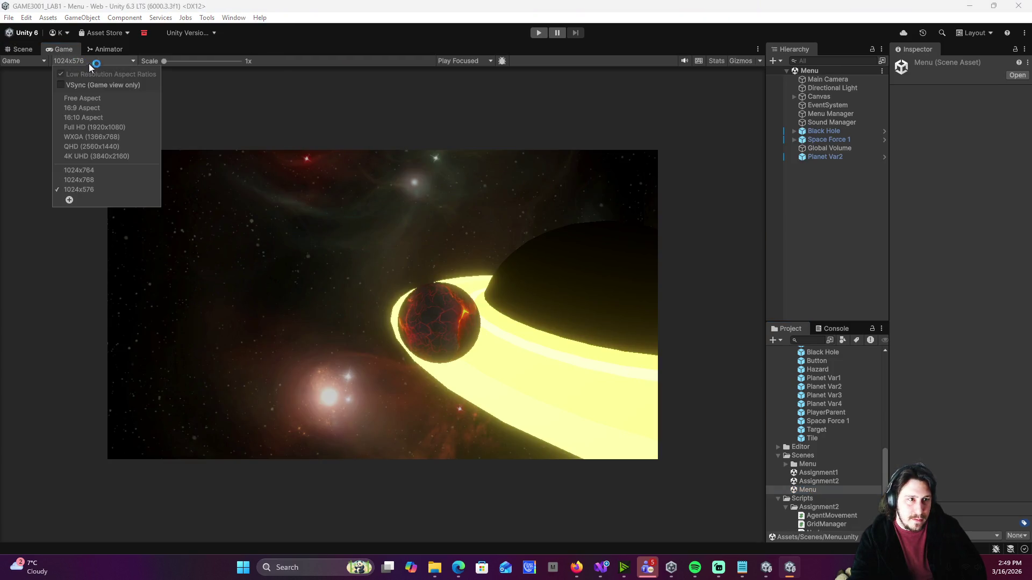
left_click(96, 108)
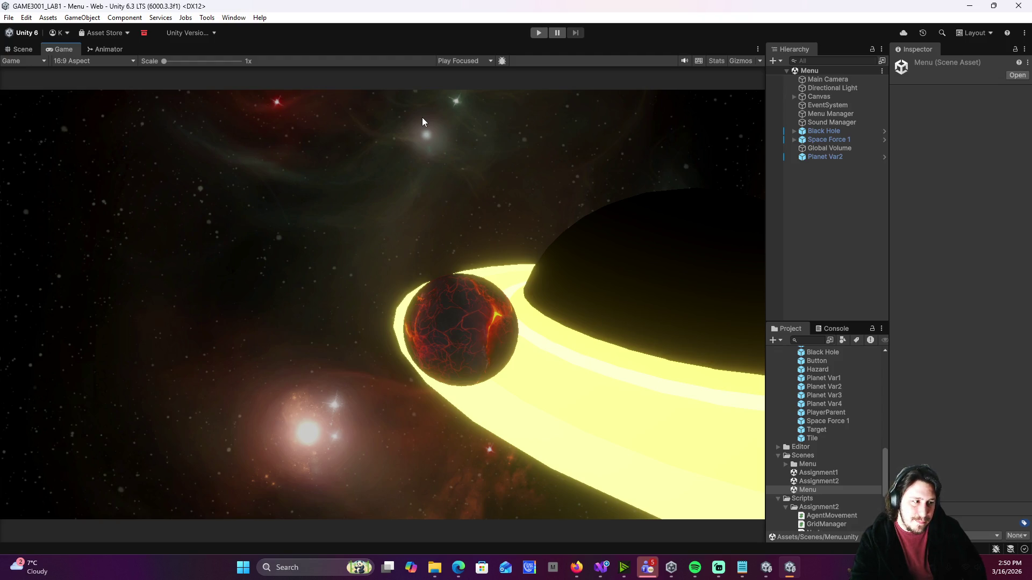
- Enter play mode and load Assignment 2 from the title menu
left_click(539, 32)
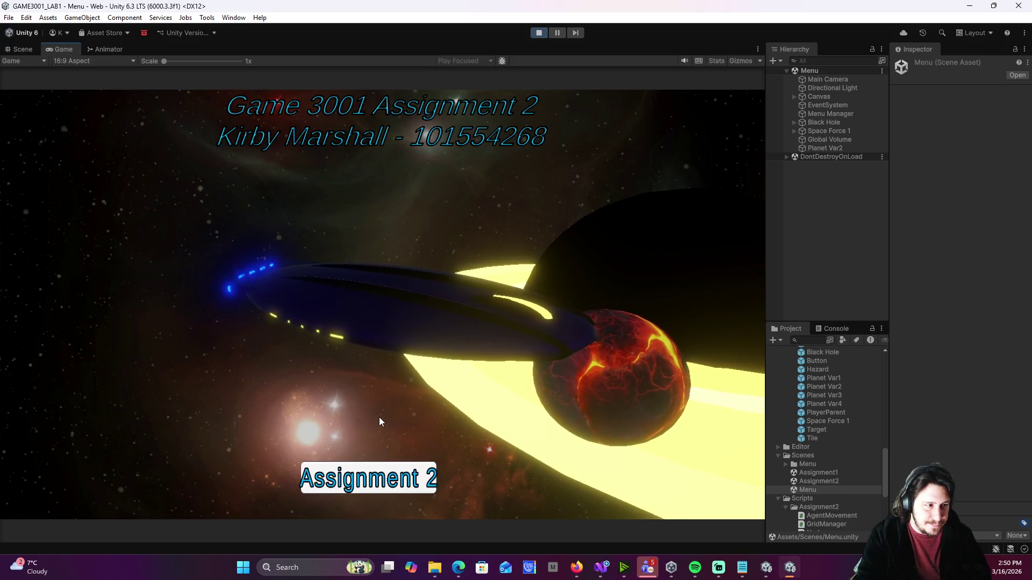
left_click(381, 477)
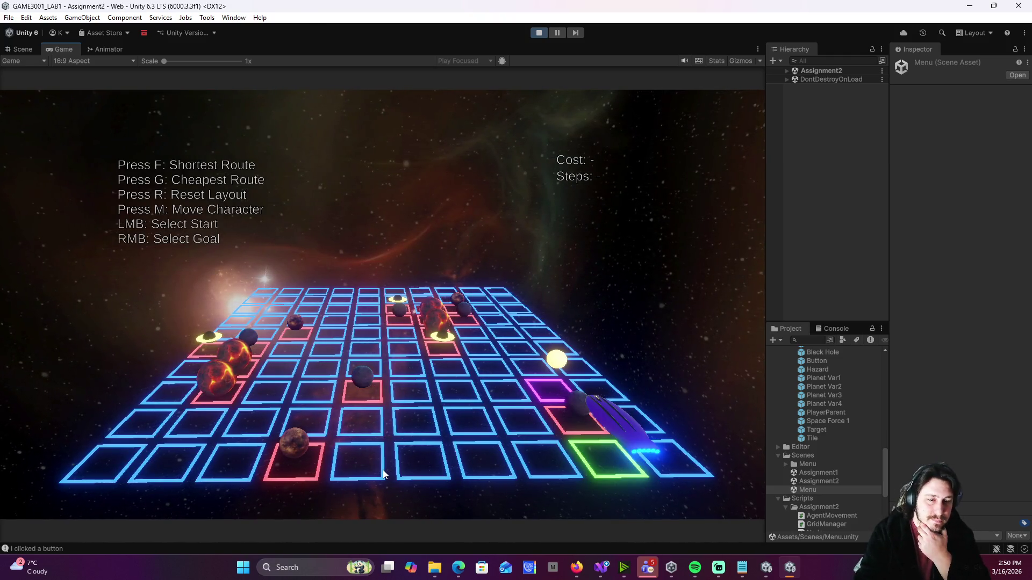
- Regenerate the random grid layout six times with R
key("r")
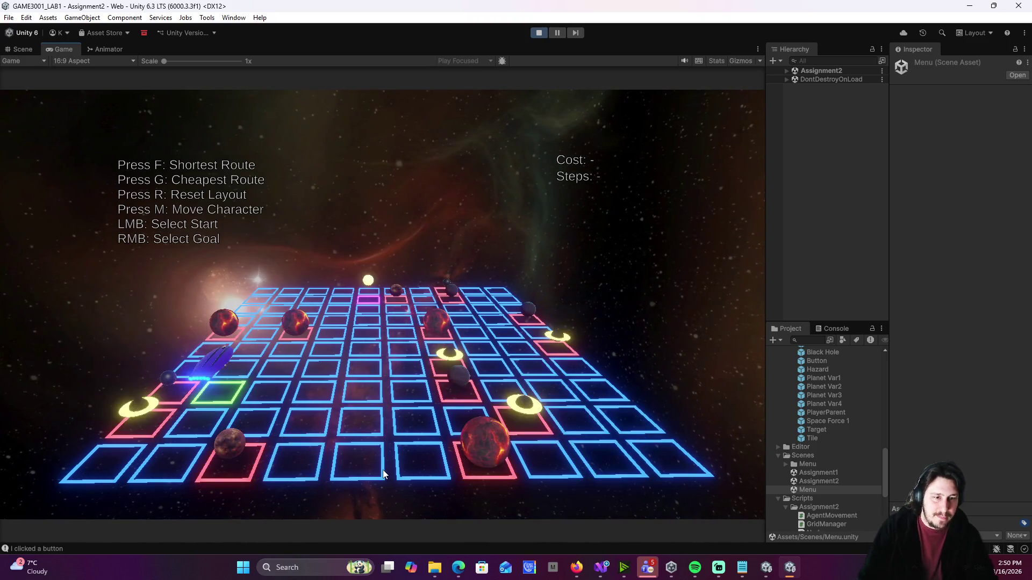
key("r")
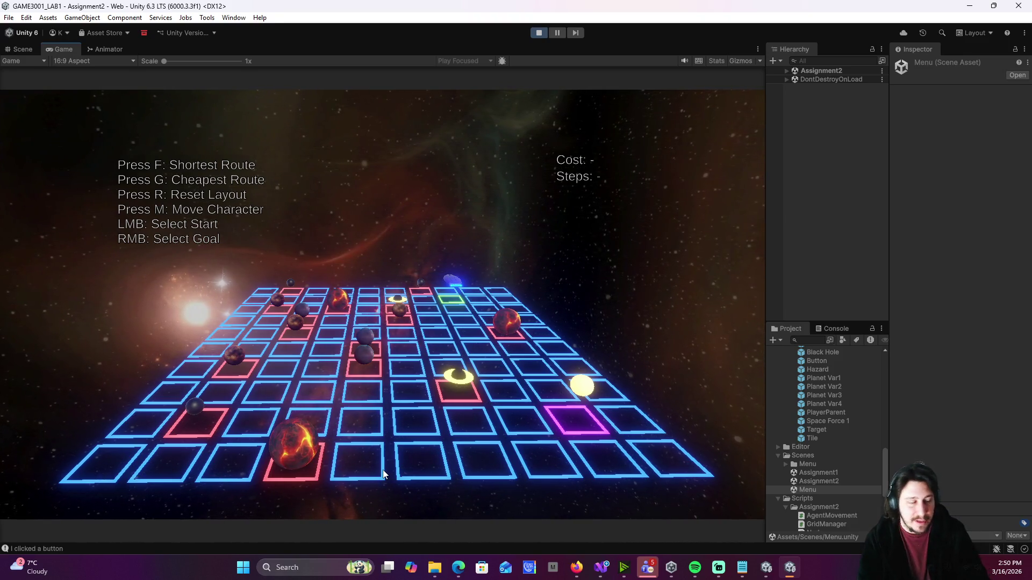
key("r")
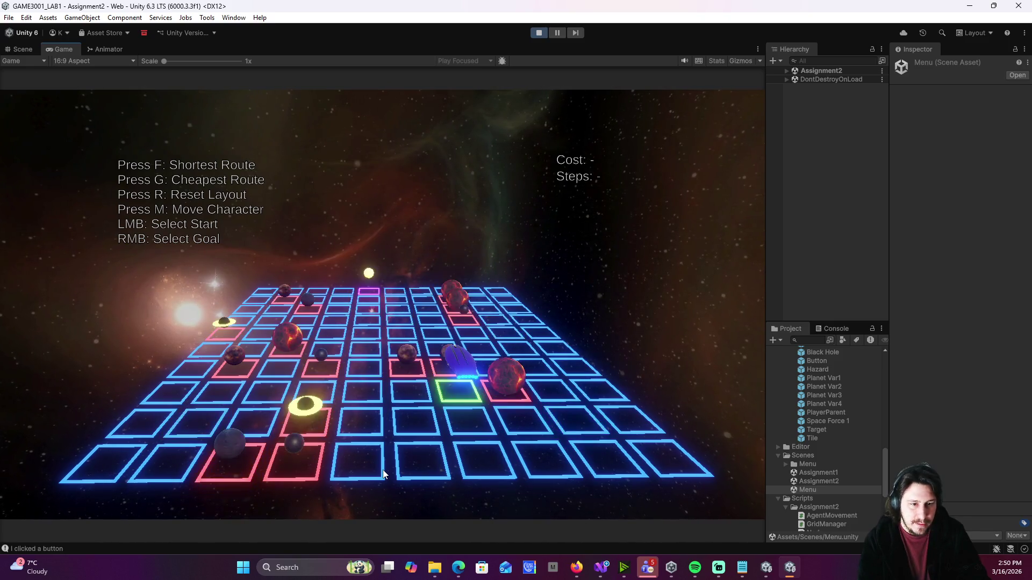
key("r")
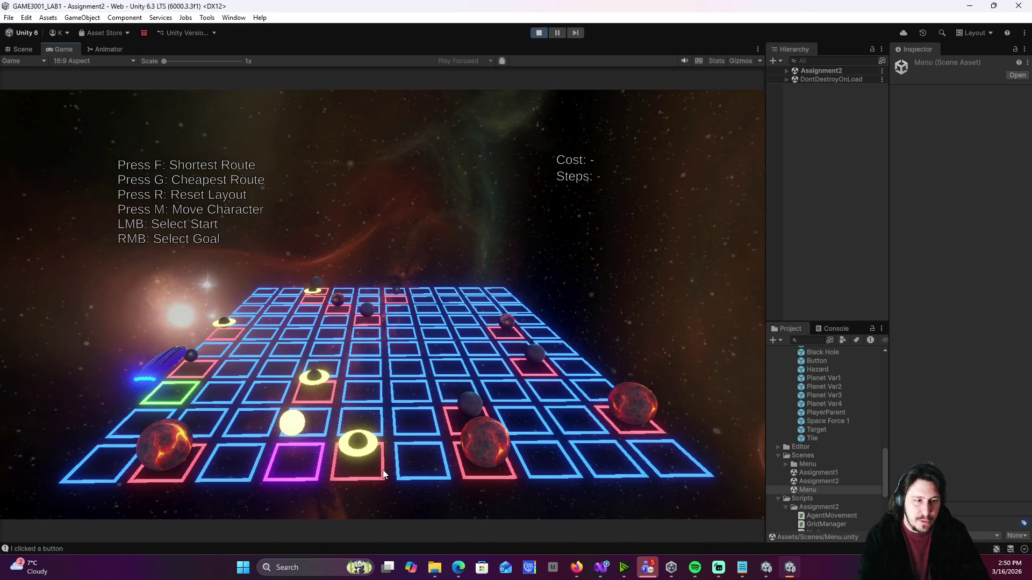
key("r")
key("r")
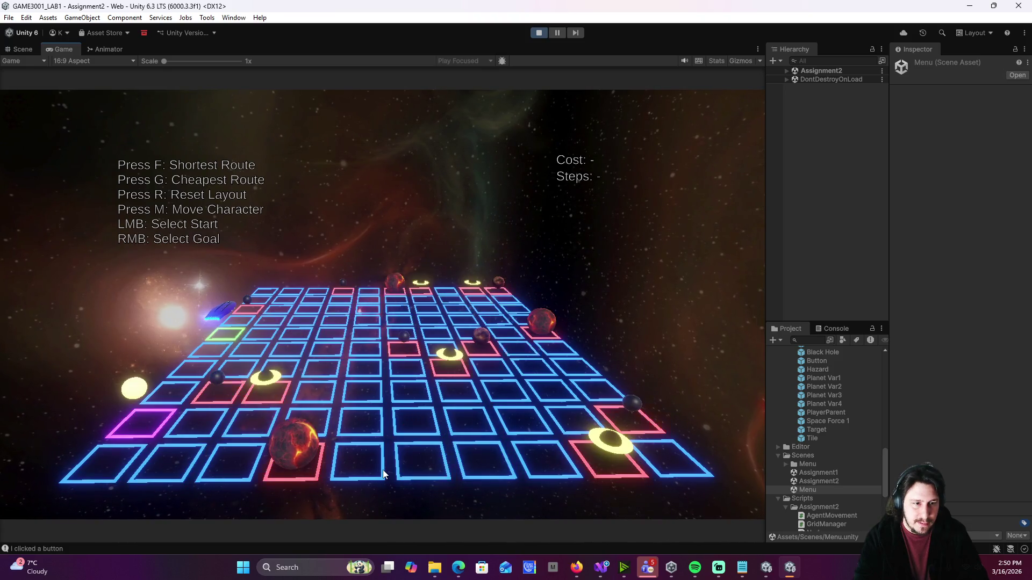
key("r")
- Set a start tile, find the cheapest route (22.82 cost, 9 steps), and show per-tile C, H, G, F values
left_click(383, 474)
key("f")
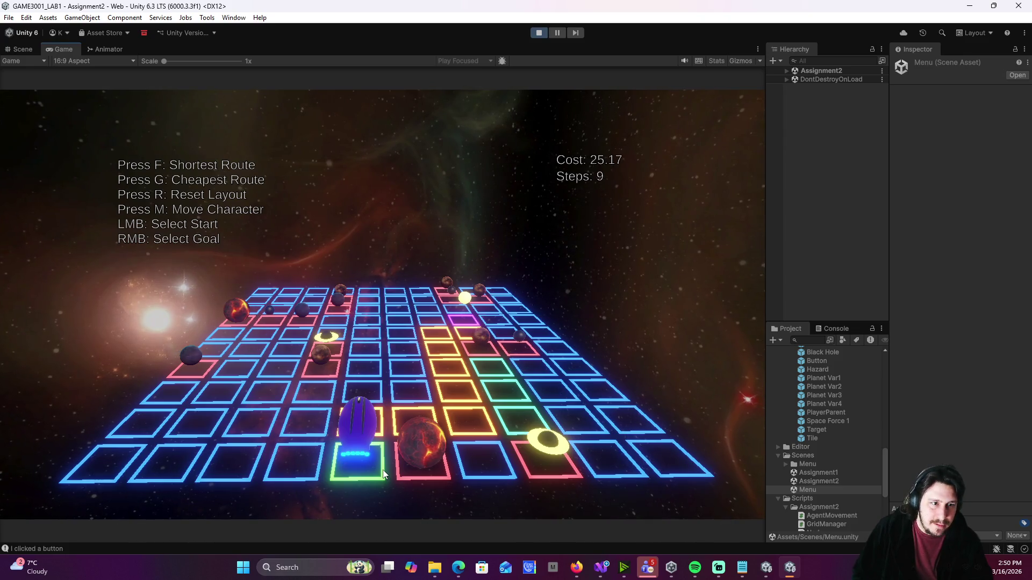
key("g")
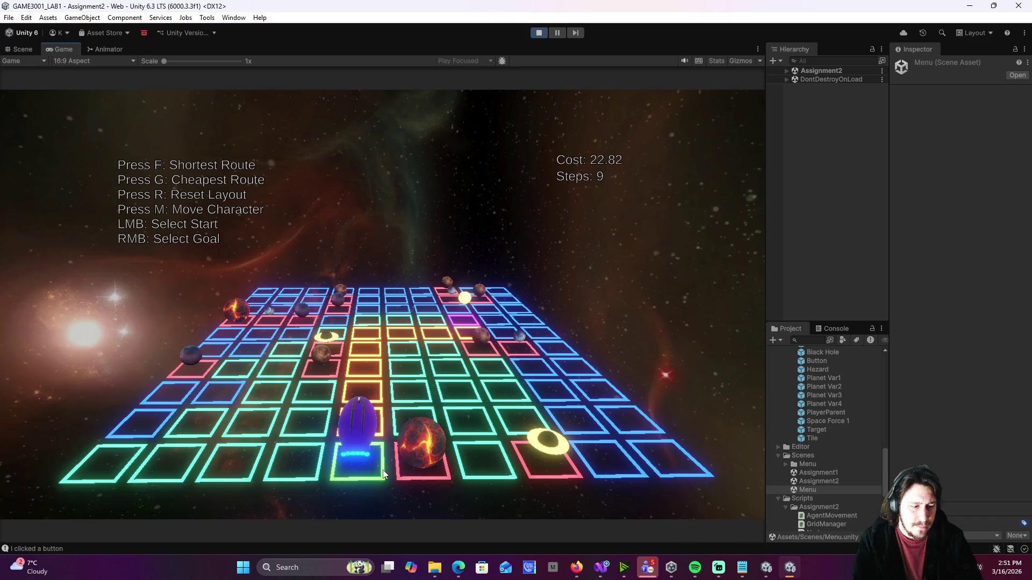
key("h")
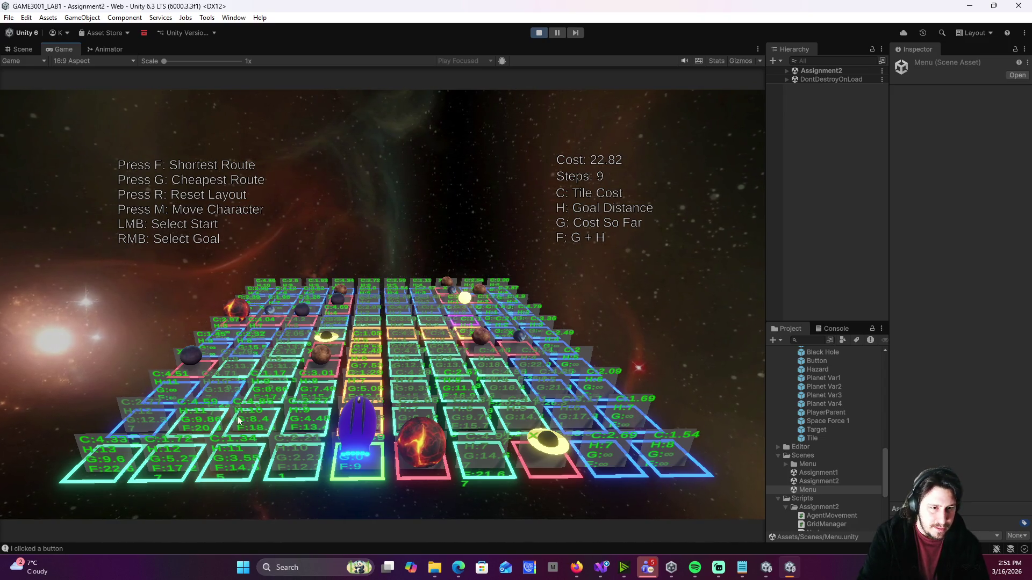
- Place the start on the lower-left tile and set the goal tile to the upper right
left_click(189, 461)
right_click(472, 417)
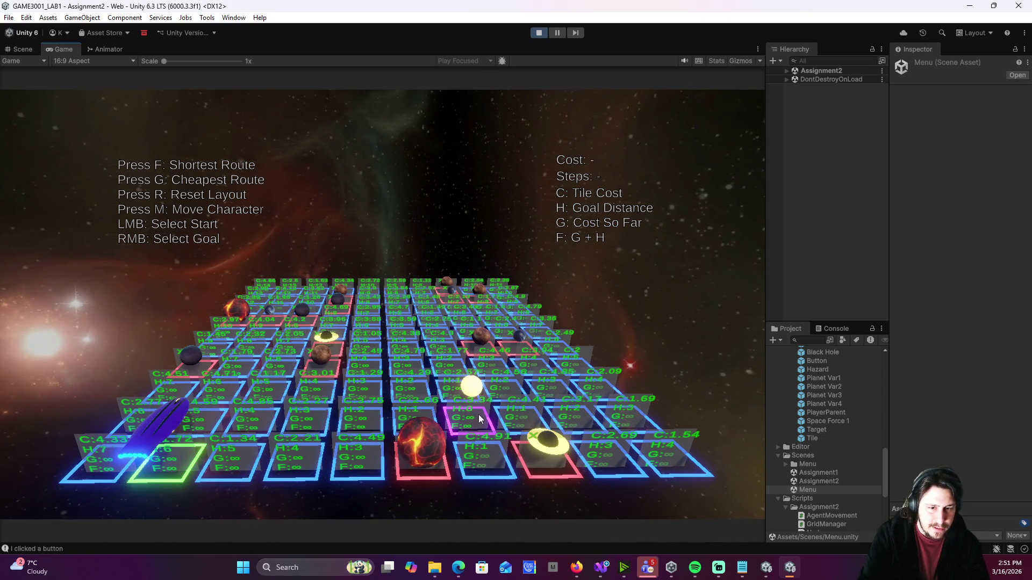
right_click(405, 369)
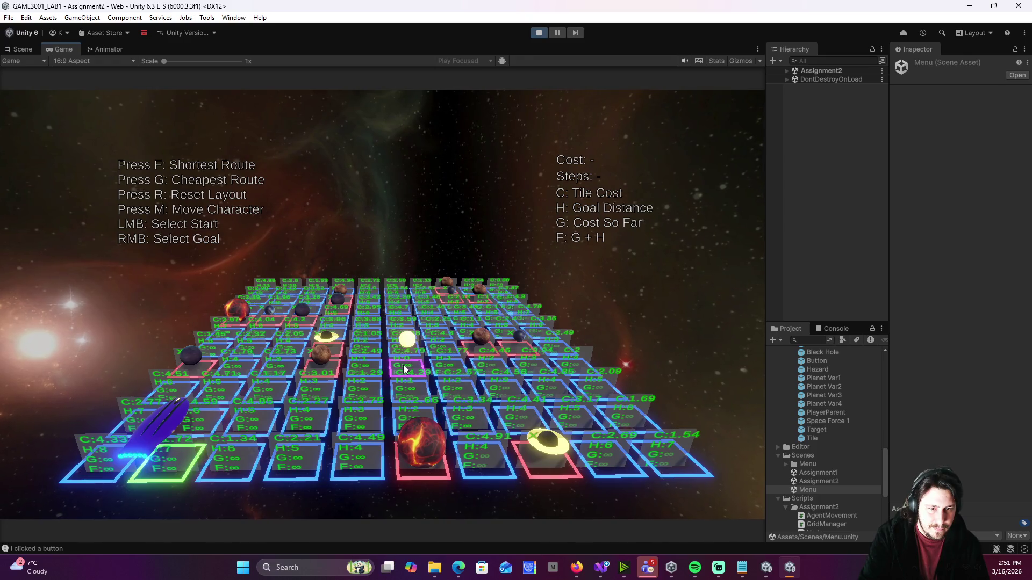
right_click(457, 366)
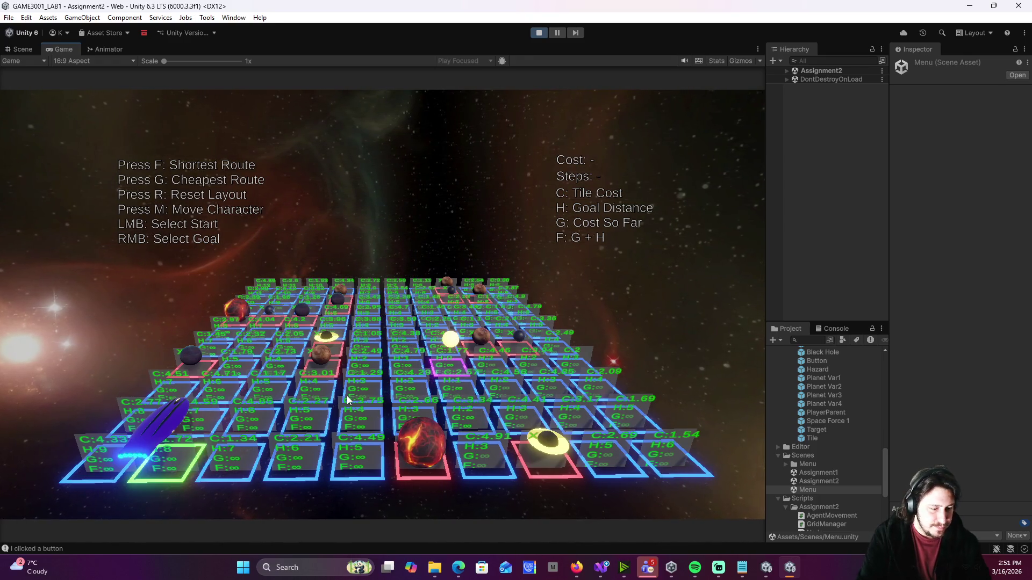
- Compare shortest and cheapest routes, then send the ship along the cheapest one
key("f")
key("g")
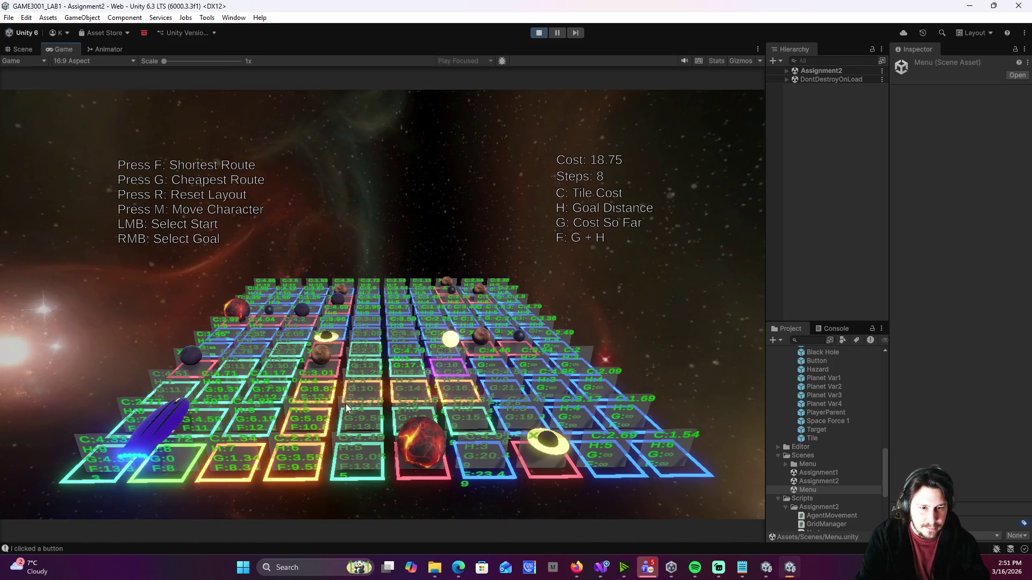
key("f")
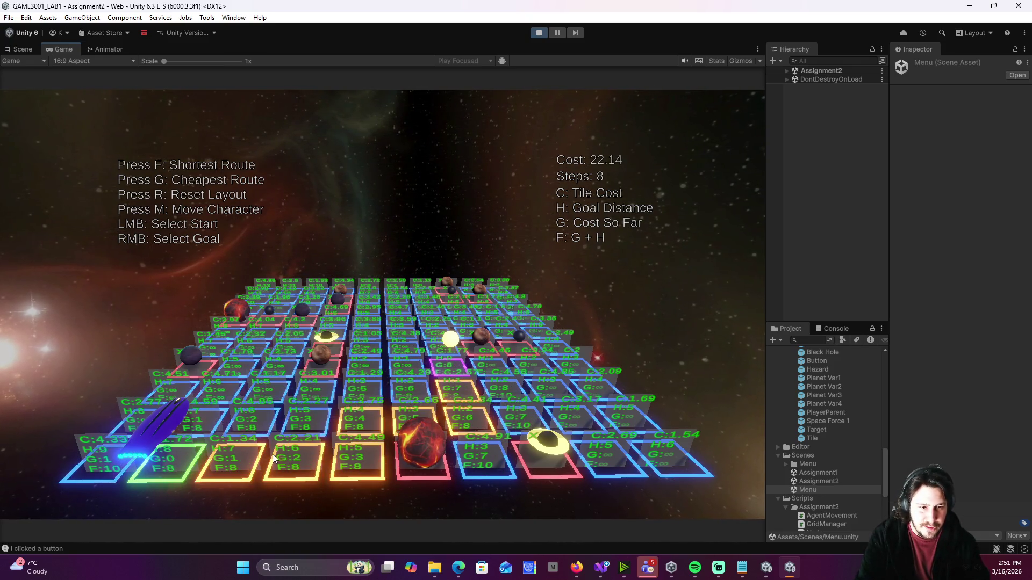
key("g")
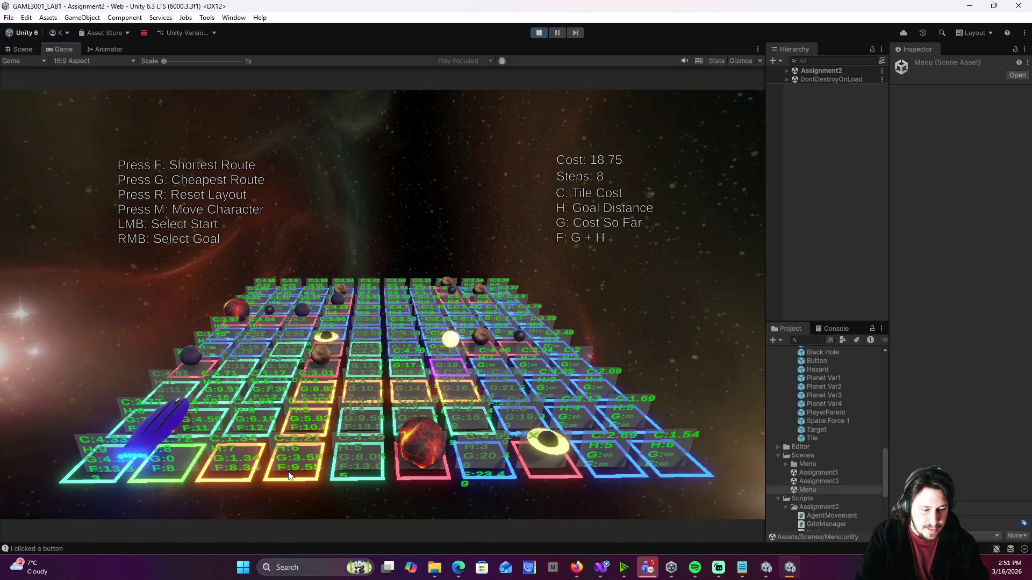
key("m")
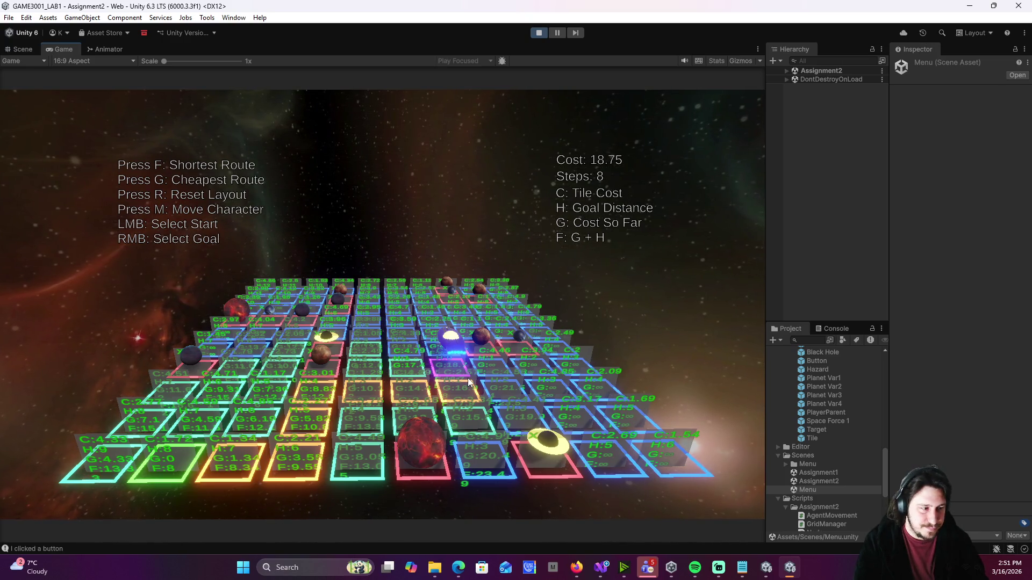
- Regenerate the grid layout and hide the per-tile cost labels
key("r")
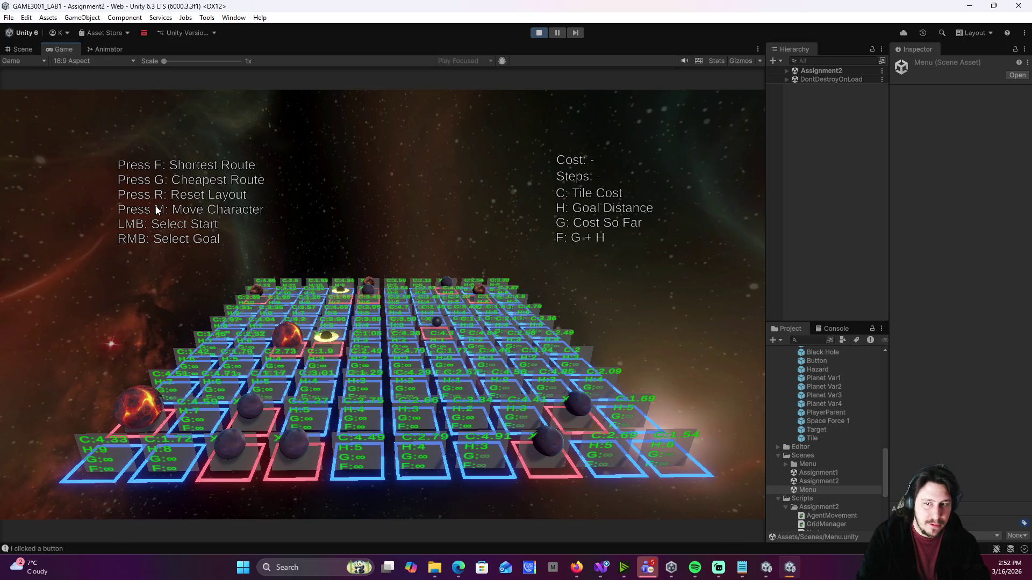
key("h")
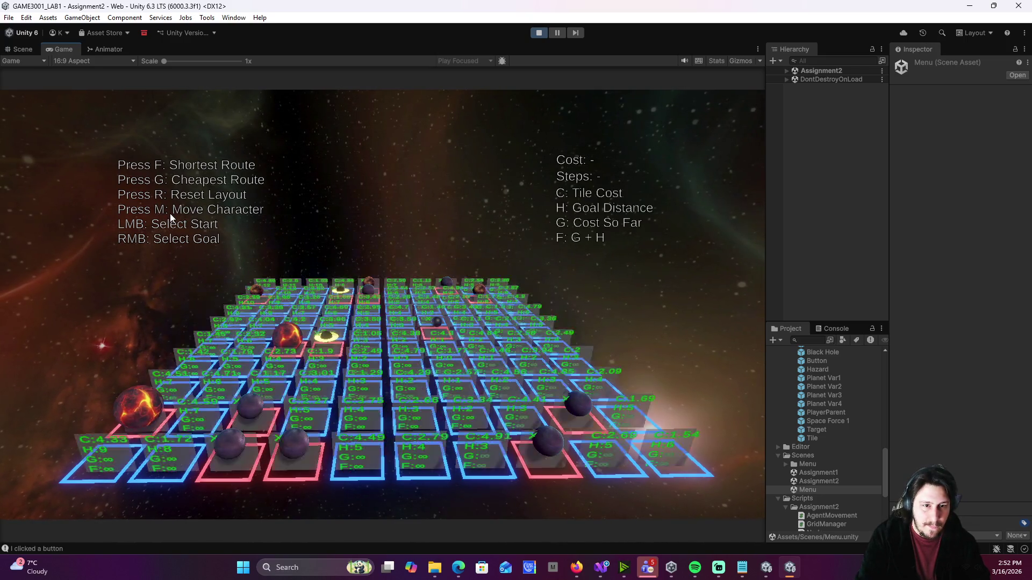
key("r")
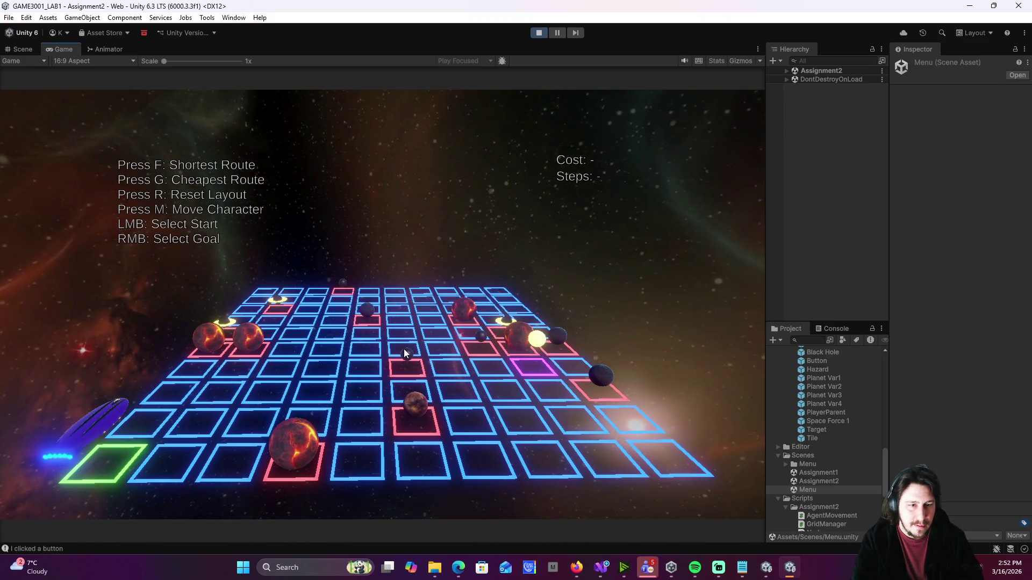
- Send the ship along the route, then compare routes: cheapest 30.4 in 11 steps versus shortest 35.43
key("f")
key("m")
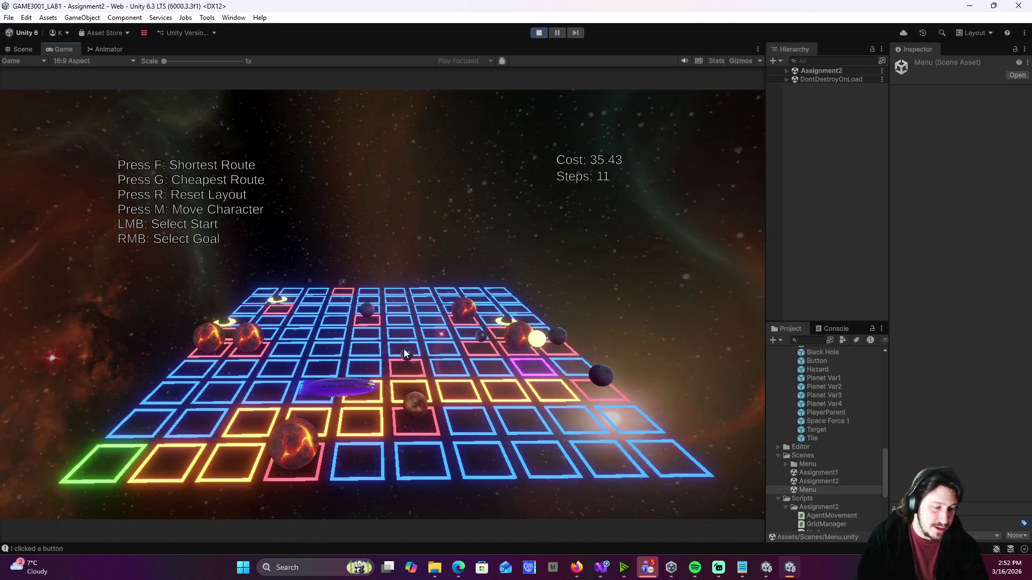
key("g")
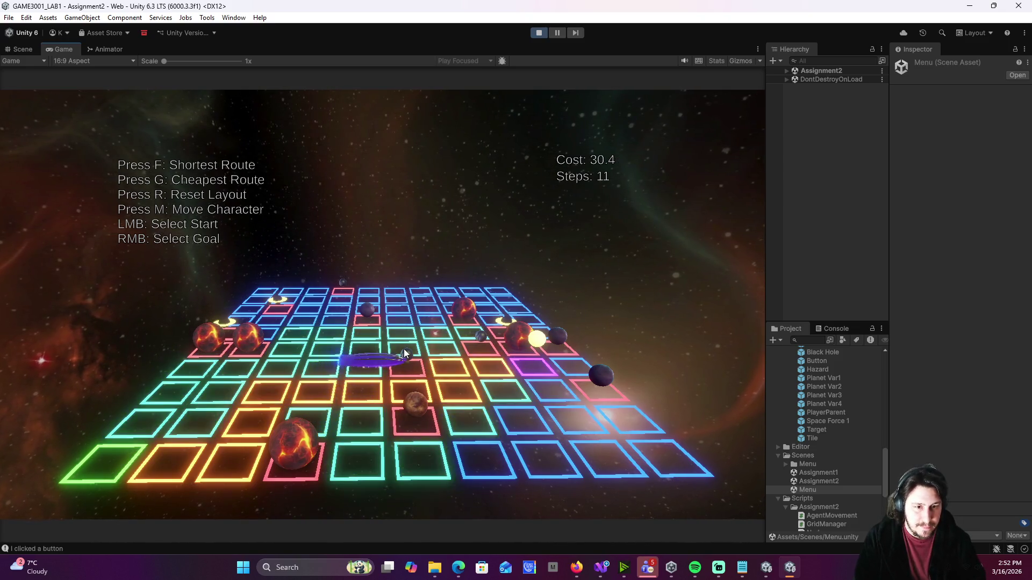
key("f")
key("g")
key("f")
key("g")
key("f")
key("g")
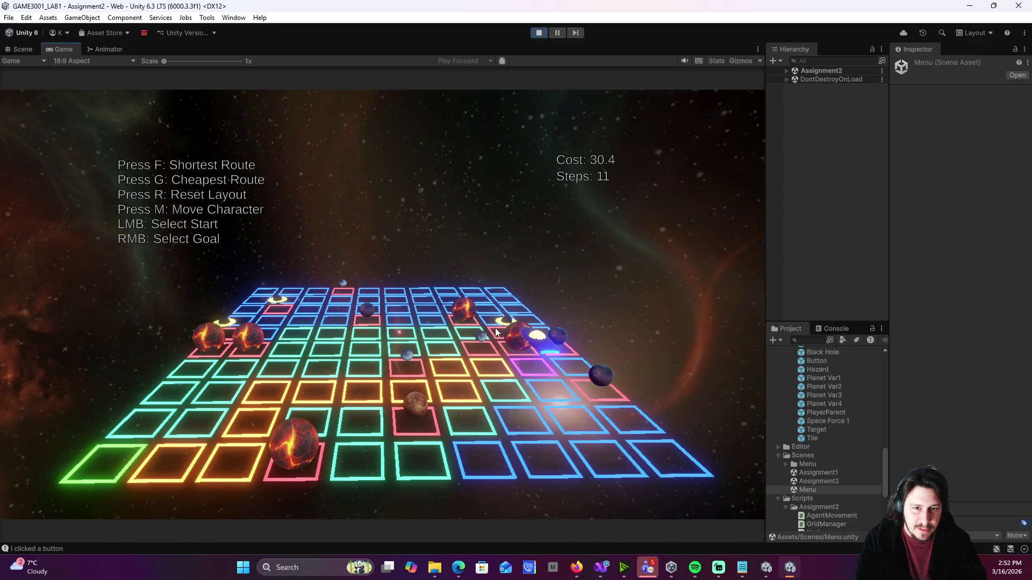
- Stop play mode and orbit the Scene view around the black hole
left_click(538, 33)
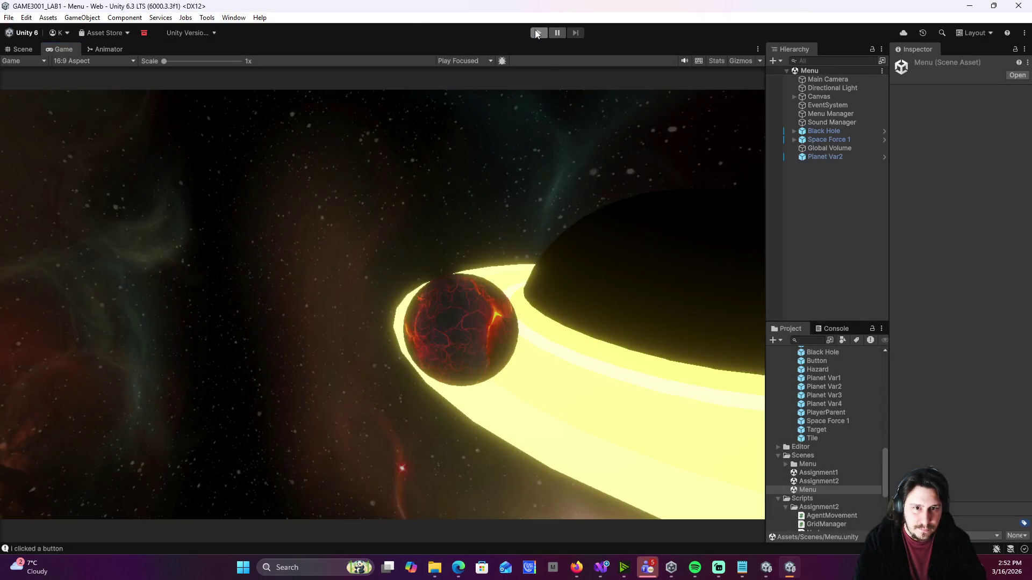
left_click(31, 49)
mouse_move(221, 205)
left_mouse_down()
mouse_move(433, 295)
mouse_move(758, 301)
mouse_move(893, 273)
mouse_move(876, 286)
mouse_move(712, 293)
left_mouse_up()
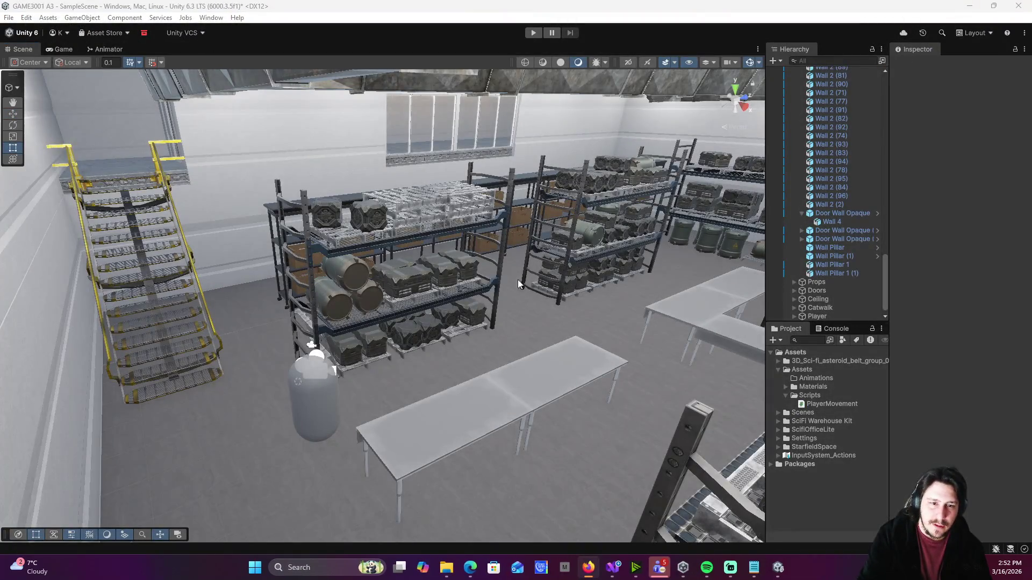
- Orbit and fly the Scene view through the warehouse toward the wall and railing
mouse_move(497, 321)
left_mouse_down()
mouse_move(506, 303)
mouse_move(665, 293)
mouse_move(631, 278)
mouse_move(530, 269)
mouse_move(548, 256)
mouse_move(834, 305)
mouse_move(850, 258)
mouse_move(185, 343)
left_mouse_up()
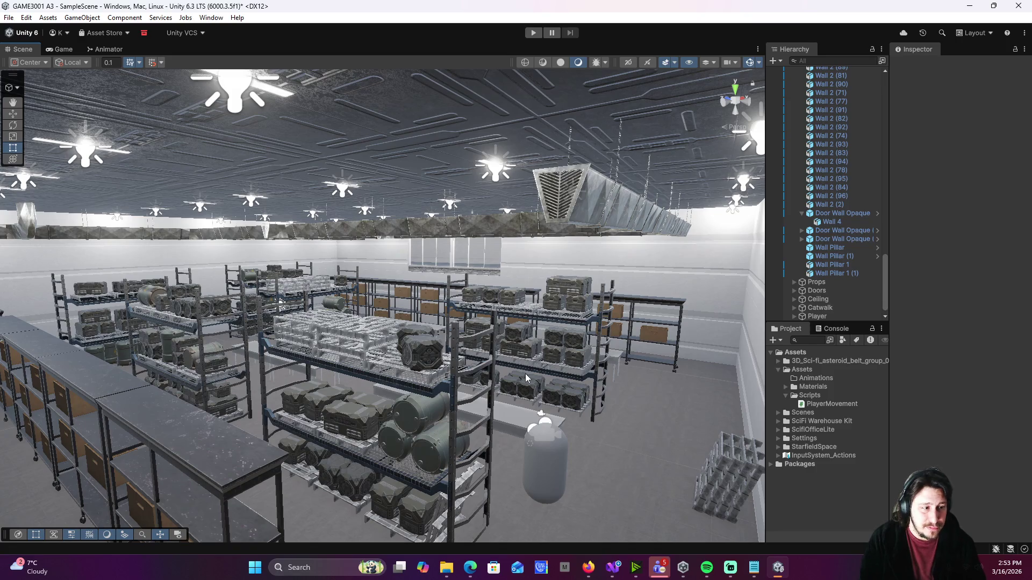
mouse_move(389, 324)
left_mouse_down()
mouse_move(220, 316)
mouse_move(359, 266)
left_mouse_up()
- Select the warning door's Top panel together with its lower panel
left_click(359, 266)
left_click(429, 397, "shift")
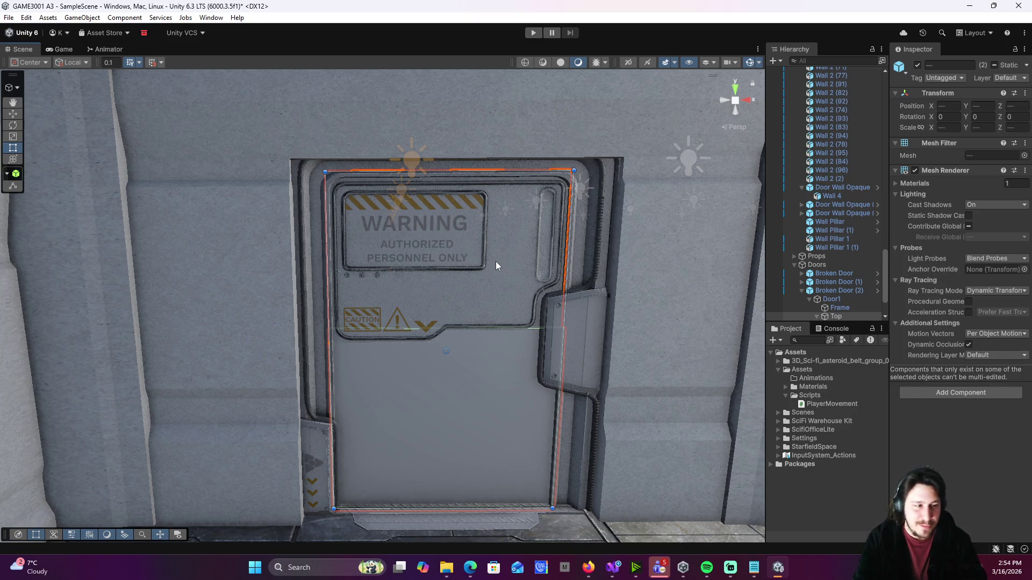
- Switch to the Move tool and the Animating layout, then start a new animation clip
left_click(14, 114)
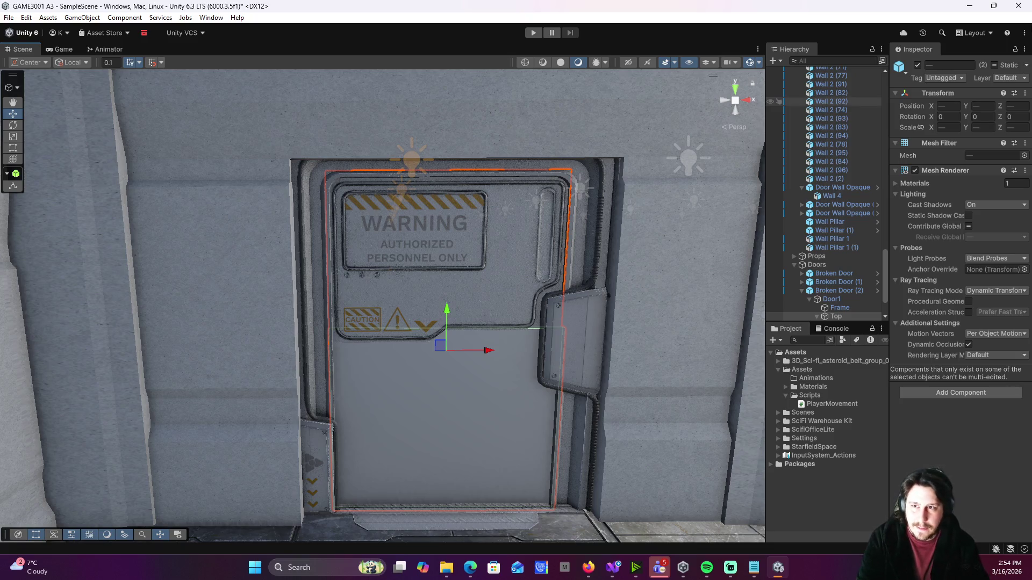
left_click(972, 34)
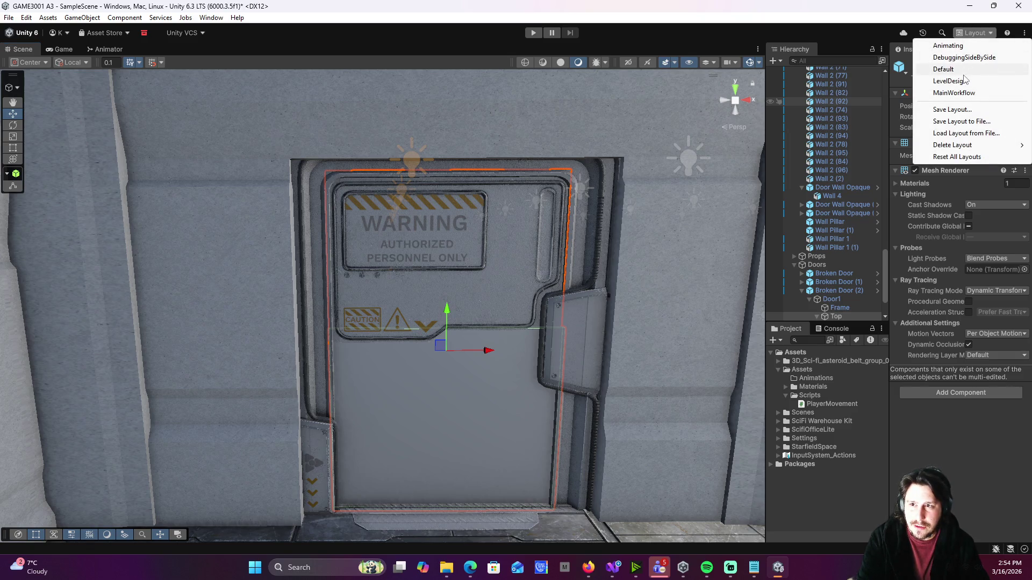
left_click(971, 46)
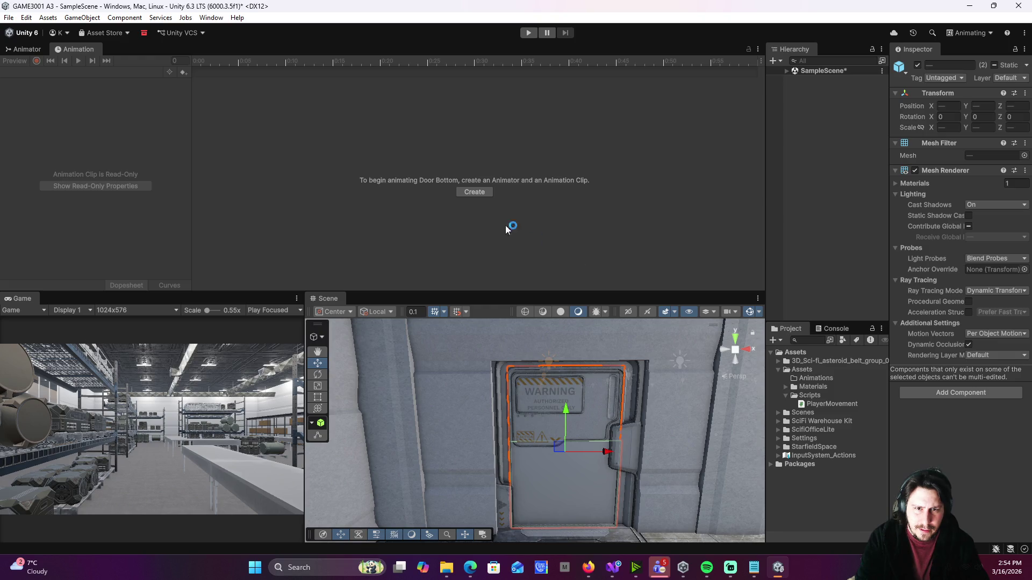
left_click(484, 192)
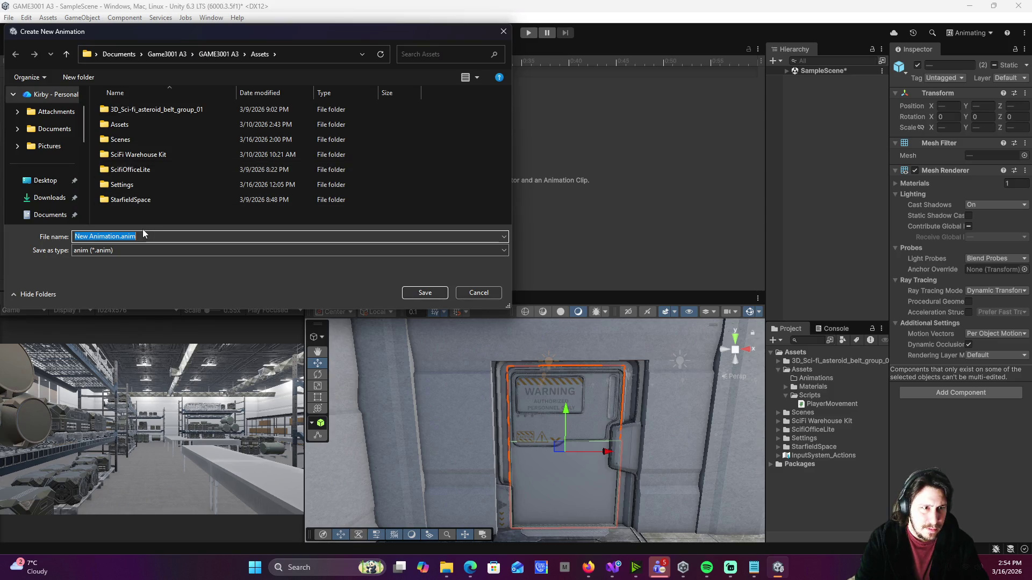
- Save the new clip as 'door open' in the Assets/Animations folder
double_click(163, 125)
double_click(166, 112)
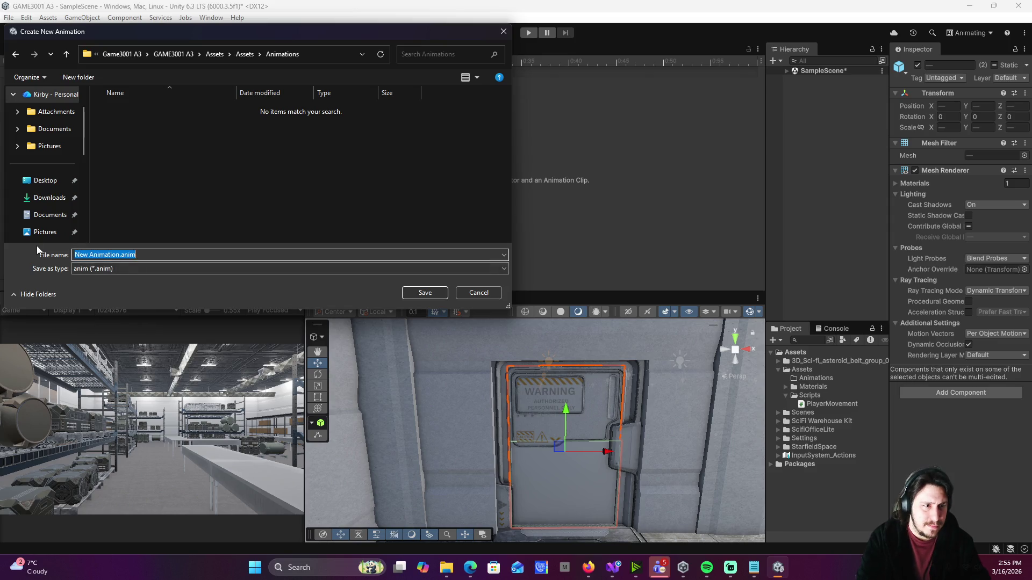
type("door")
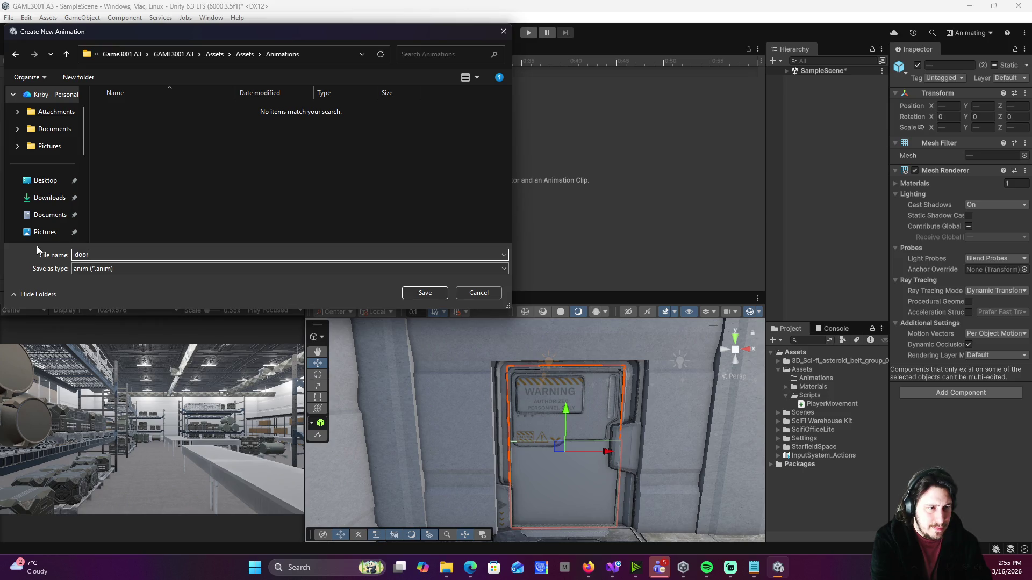
type(" open")
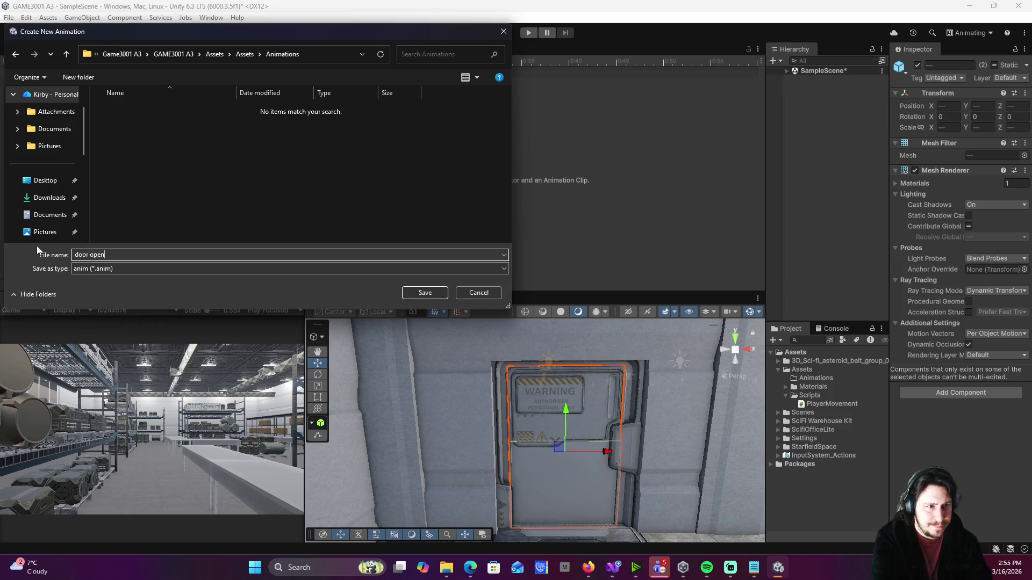
left_click(424, 292)
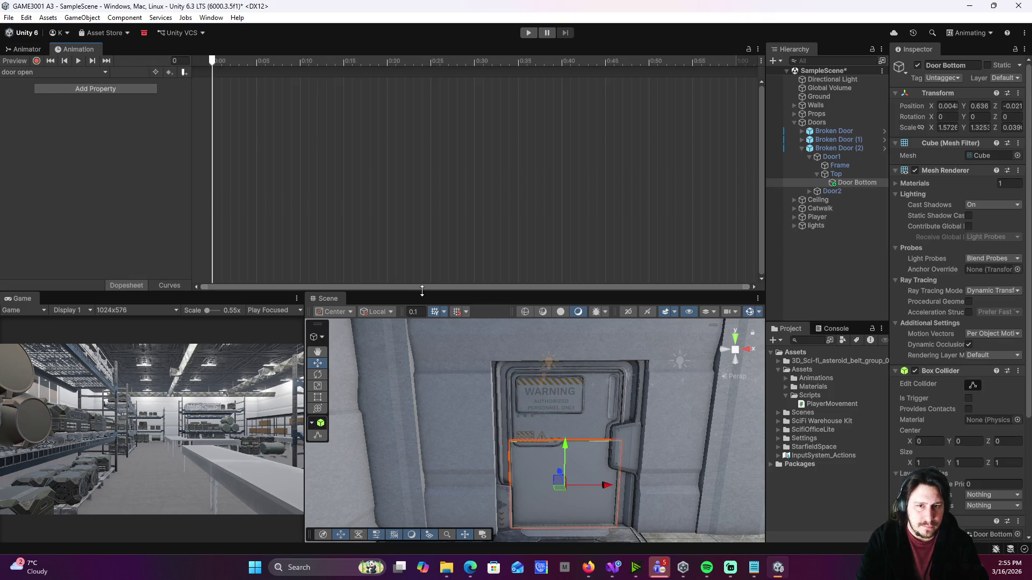
- Select Broken Door (2)'s Top and Door Bottom panels together
left_click(586, 430, "shift")
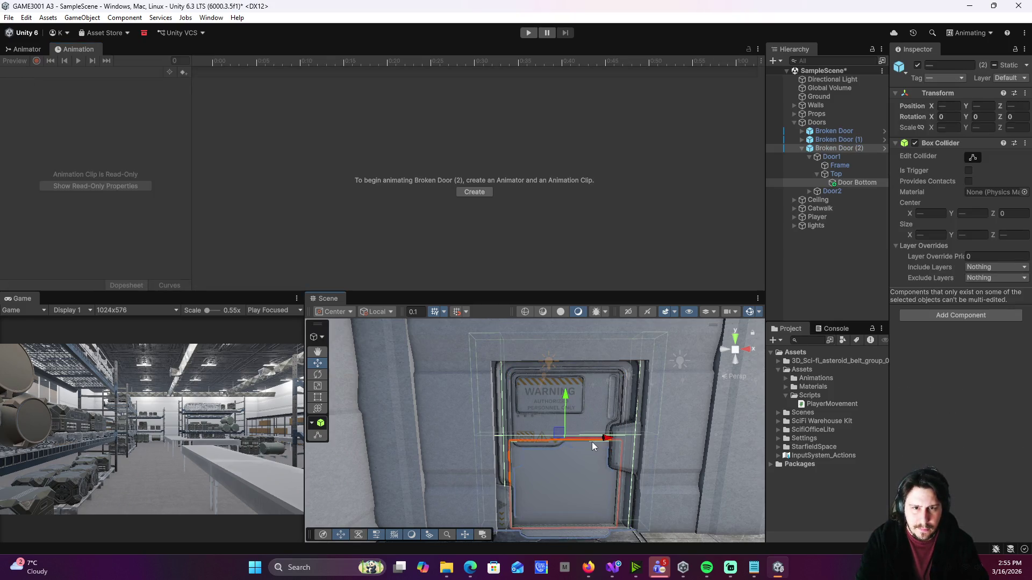
left_click(591, 443)
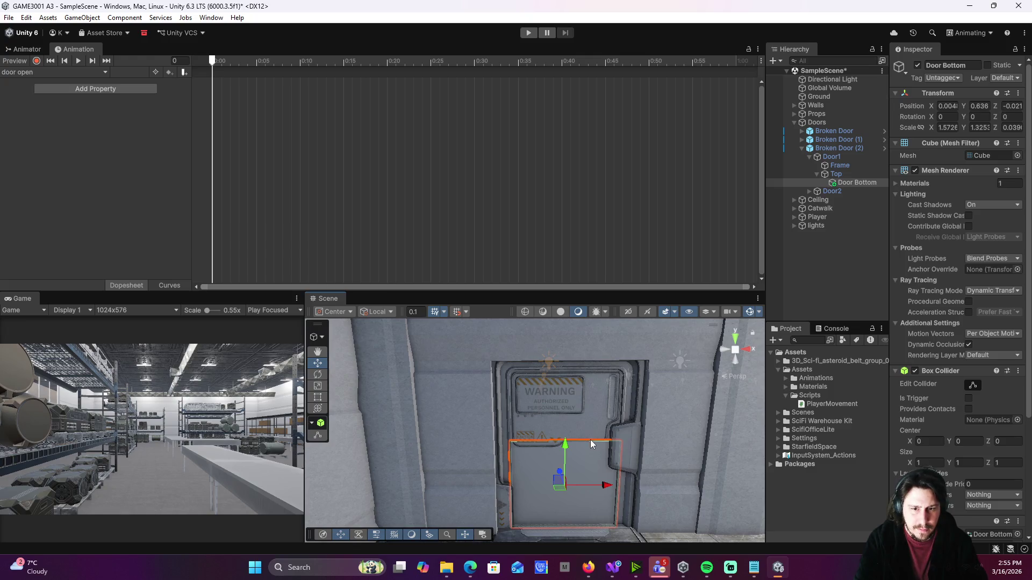
mouse_move(596, 411)
left_mouse_down()
mouse_move(612, 442)
mouse_move(530, 431)
left_mouse_up()
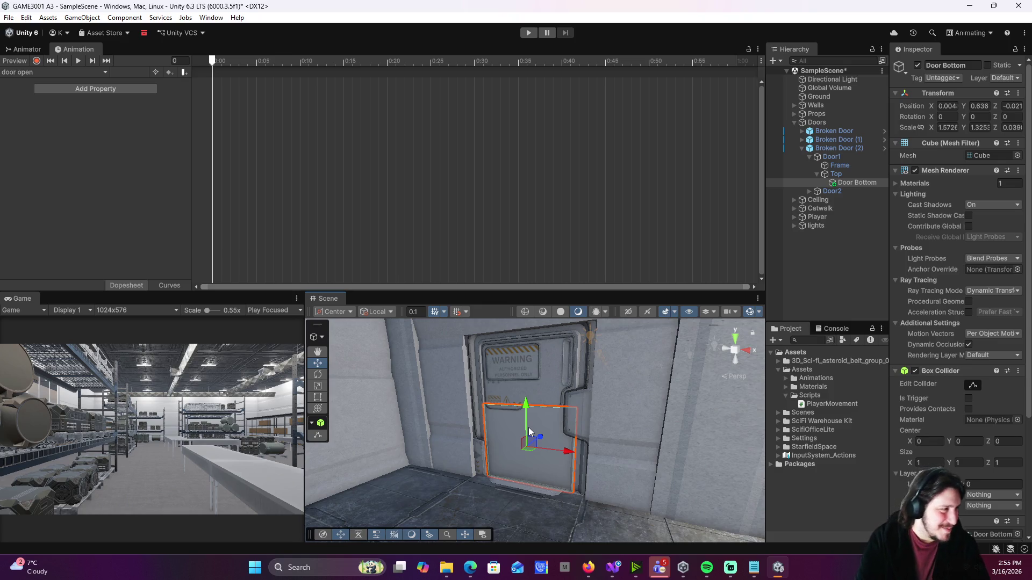
left_click(557, 379, "shift")
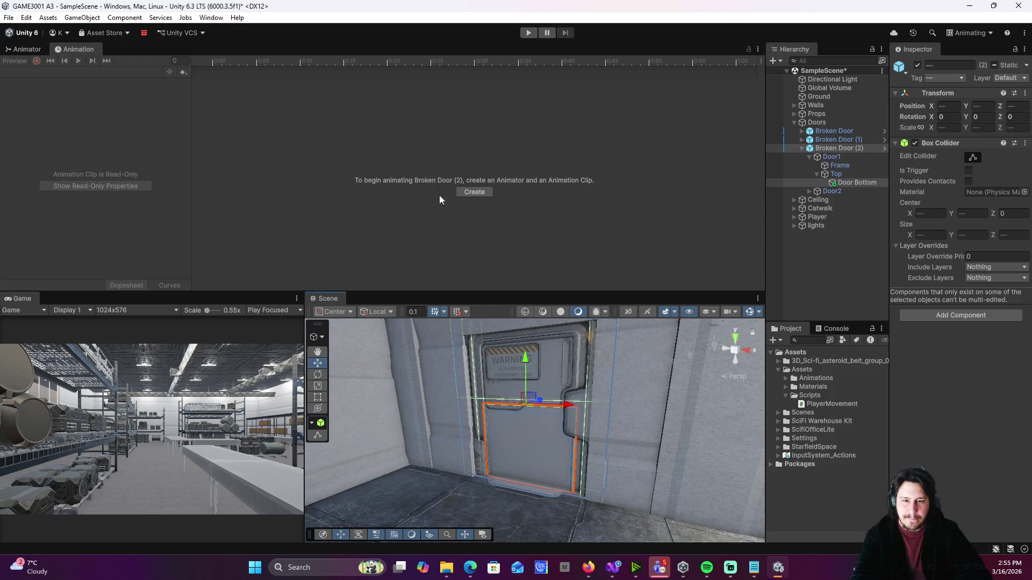
left_click(541, 372)
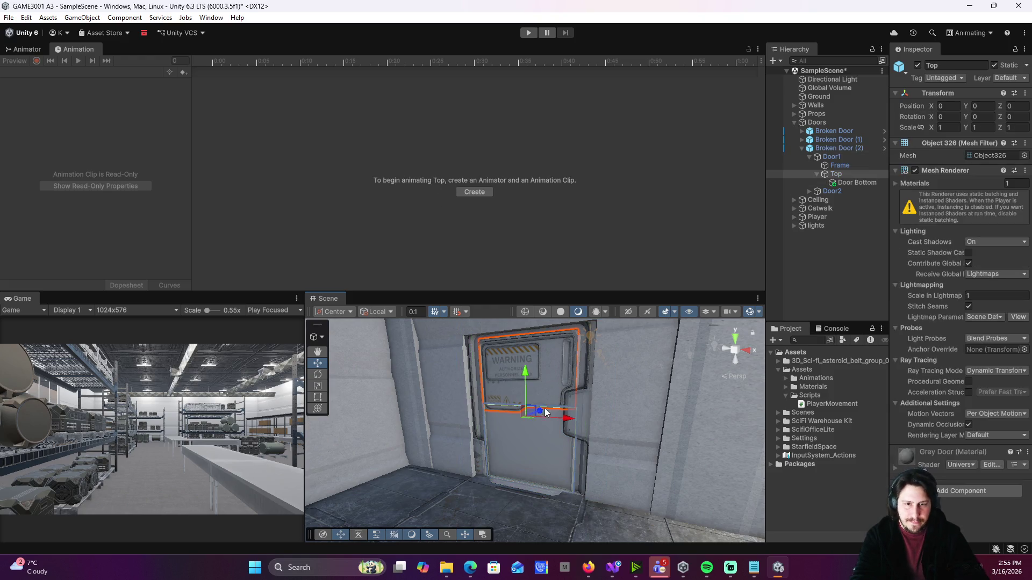
left_click(531, 441, "shift")
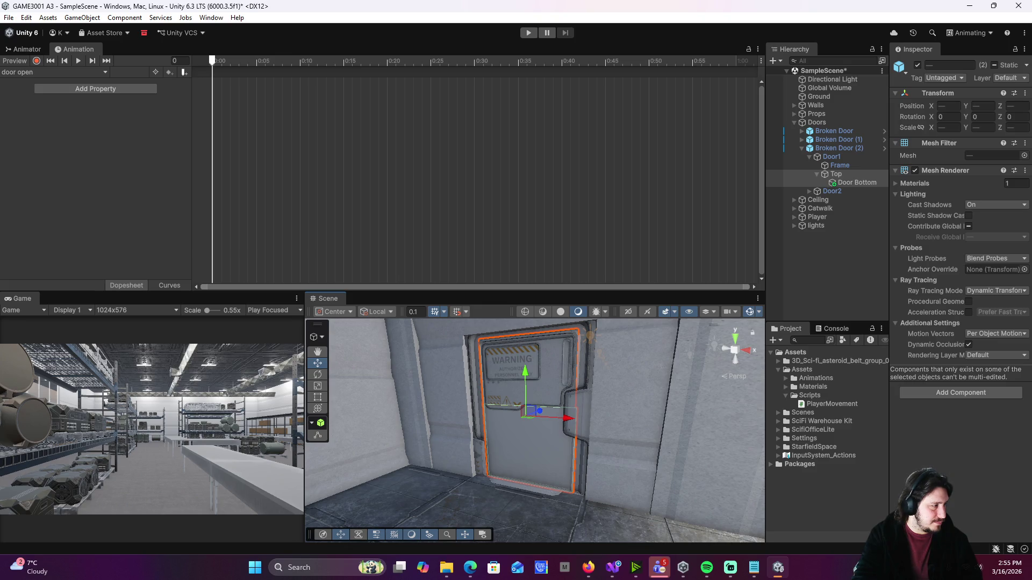
- Turn on record mode and set the door open clip's playhead to one second (frame 60)
key("alt+Tab")
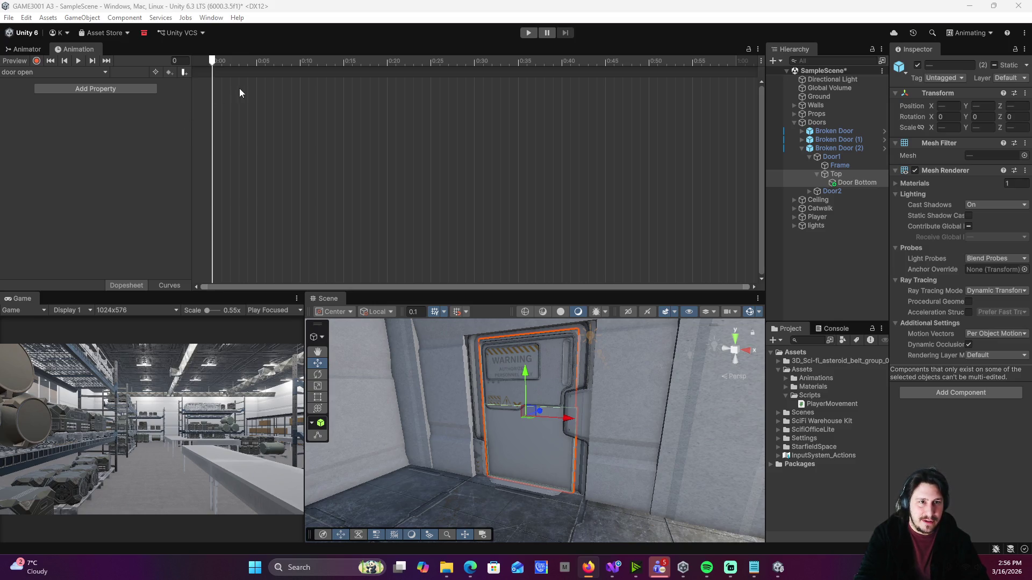
left_click(39, 61)
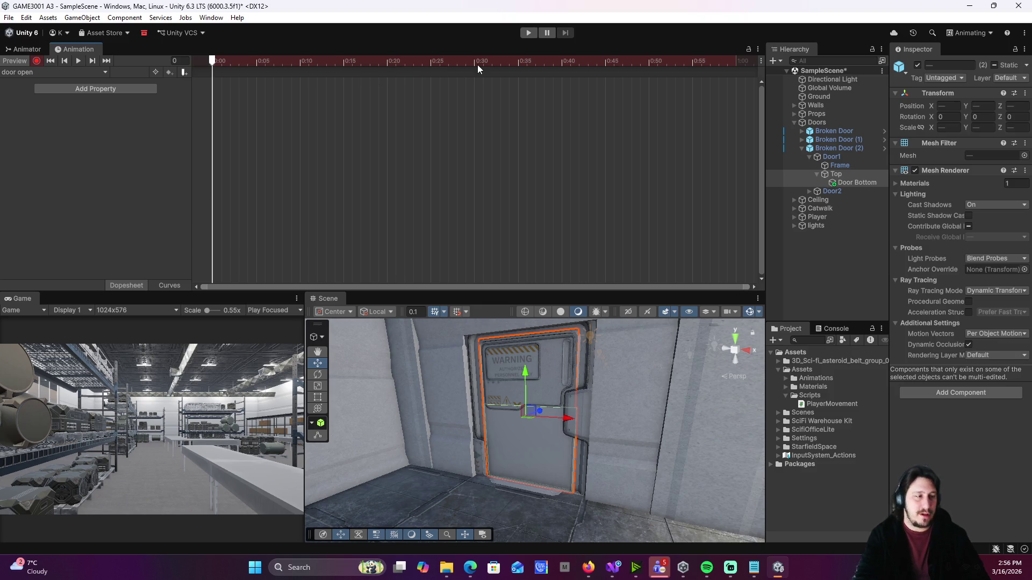
scroll(554, 107, "down", 3)
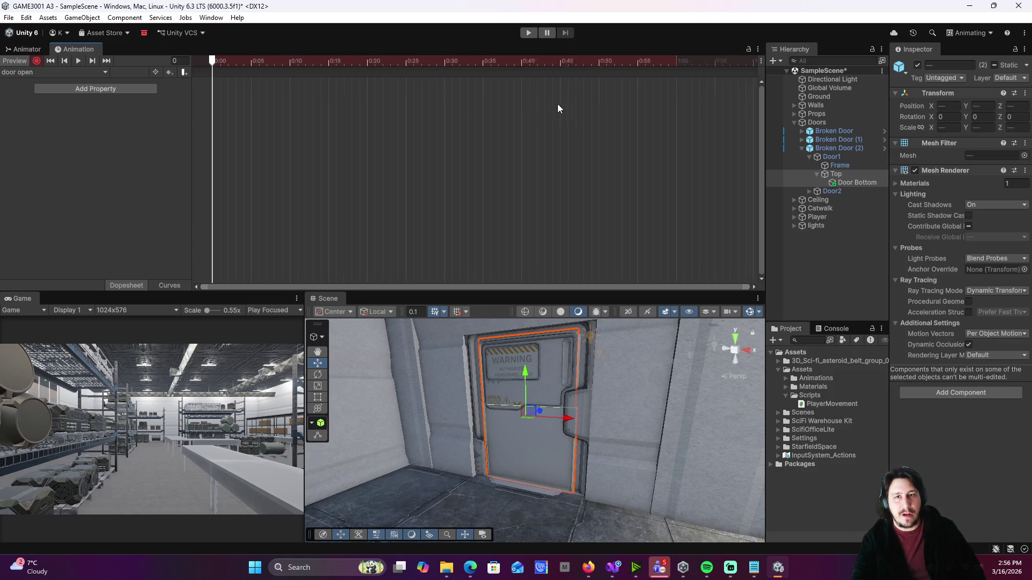
scroll(566, 94, "down", 1)
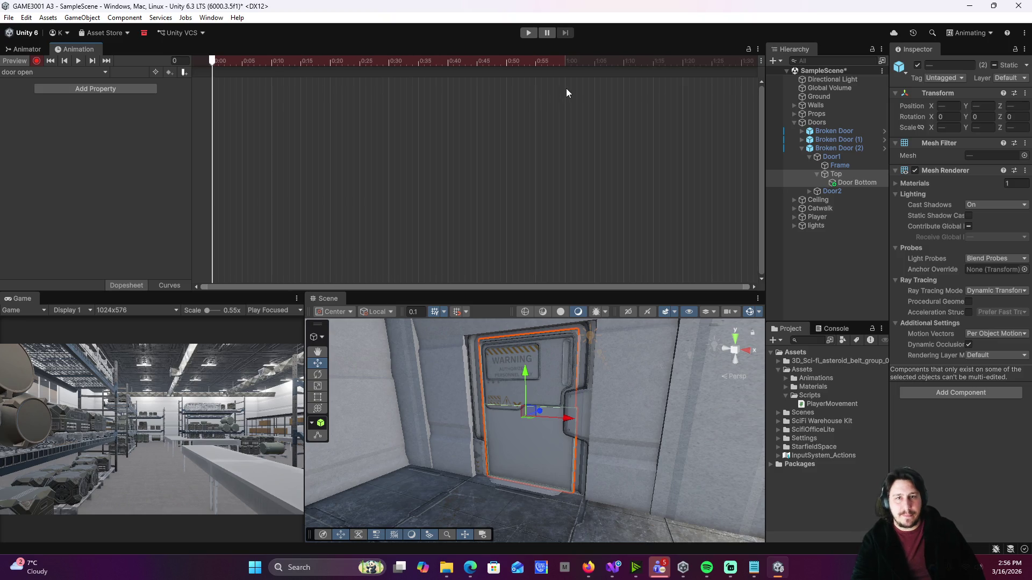
left_click(565, 59)
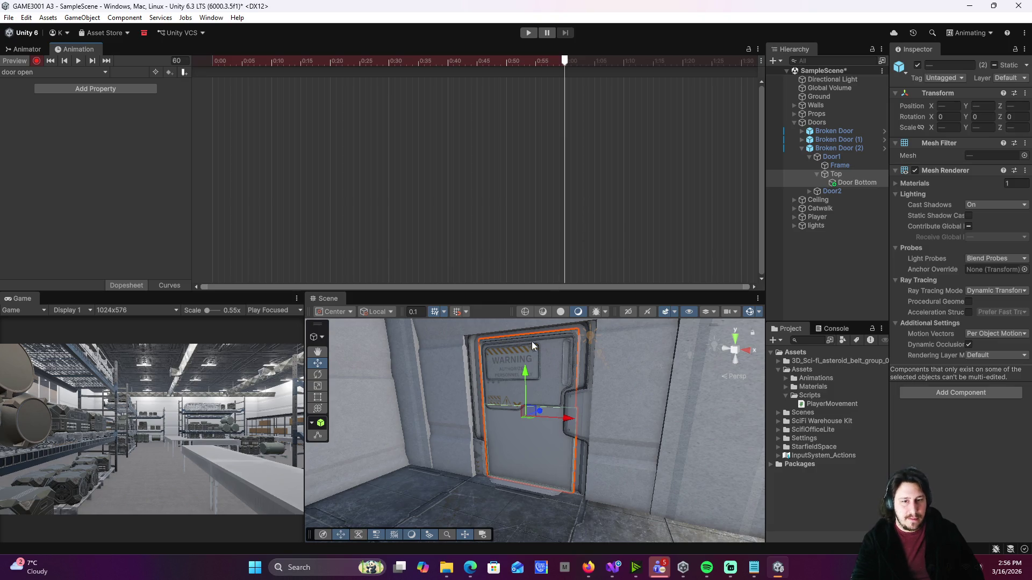
- Try raising and sliding the door out of the doorway, undoing each move, then stop recording
left_click_drag(526, 375, 519, 186)
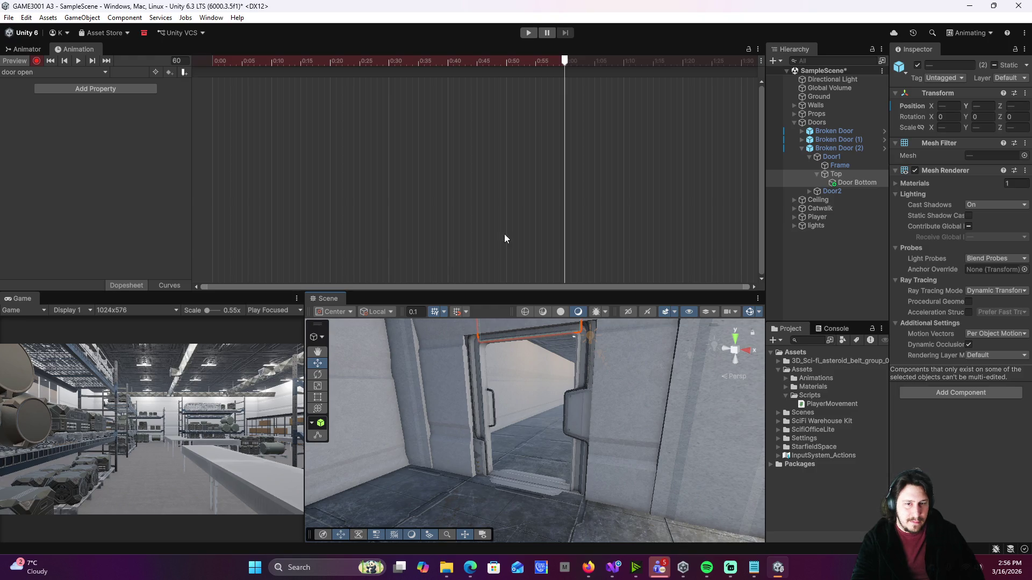
key("ctrl+z")
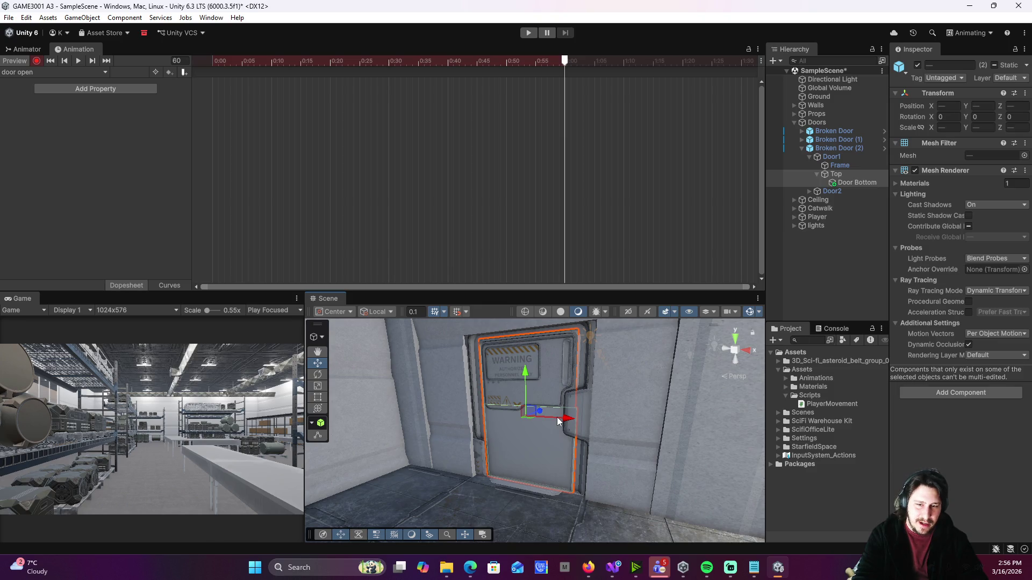
left_click_drag(565, 420, 483, 425)
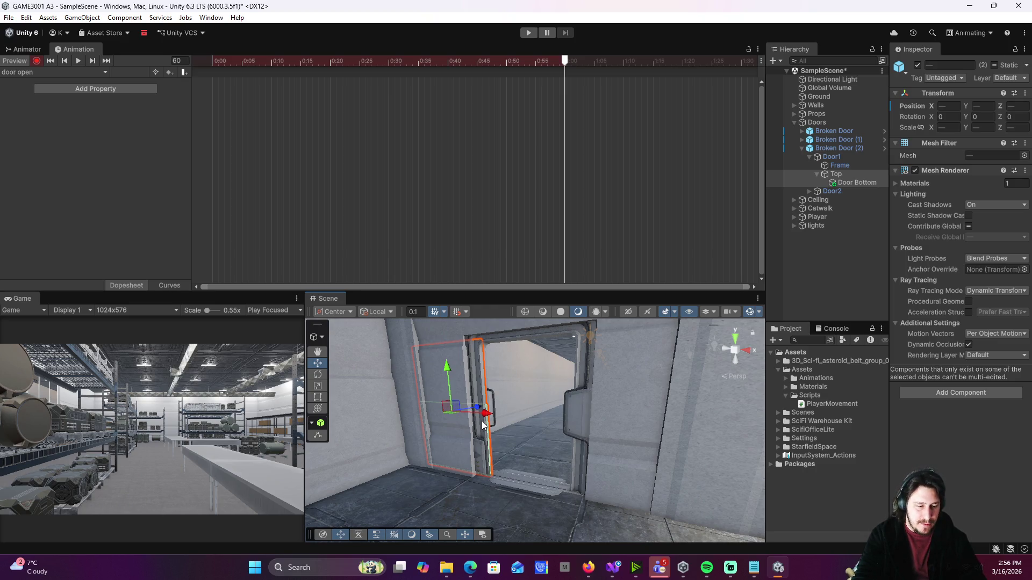
key("ctrl+z")
left_click_drag(524, 379, 530, 199)
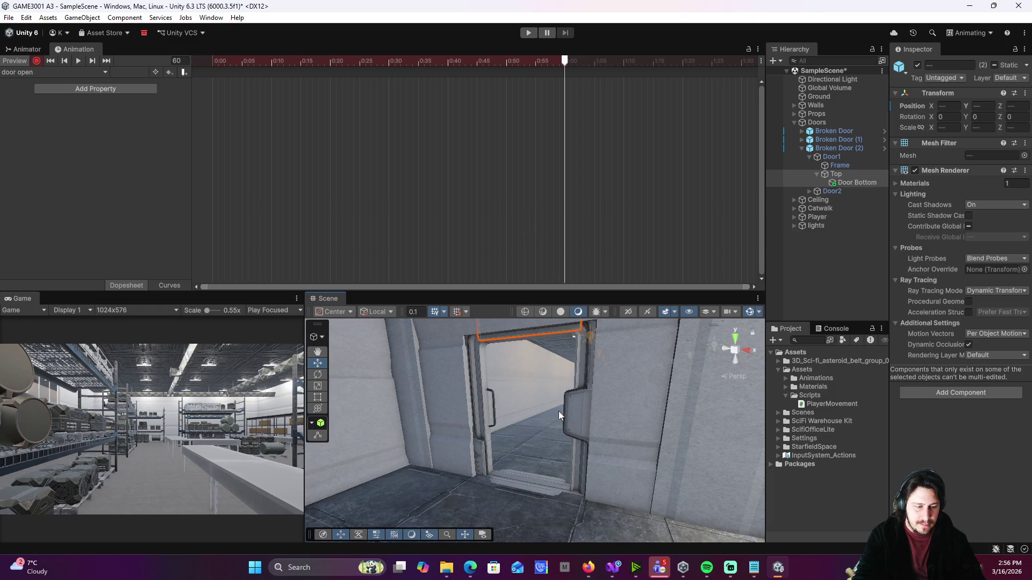
key("ctrl+z")
left_click_drag(569, 425, 486, 410)
key("ctrl+z")
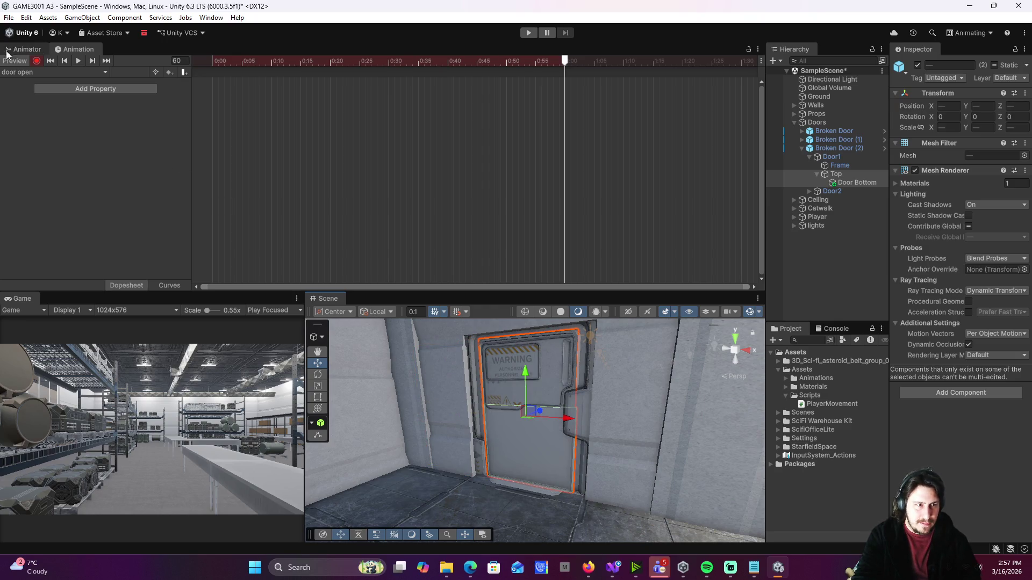
left_click(34, 60)
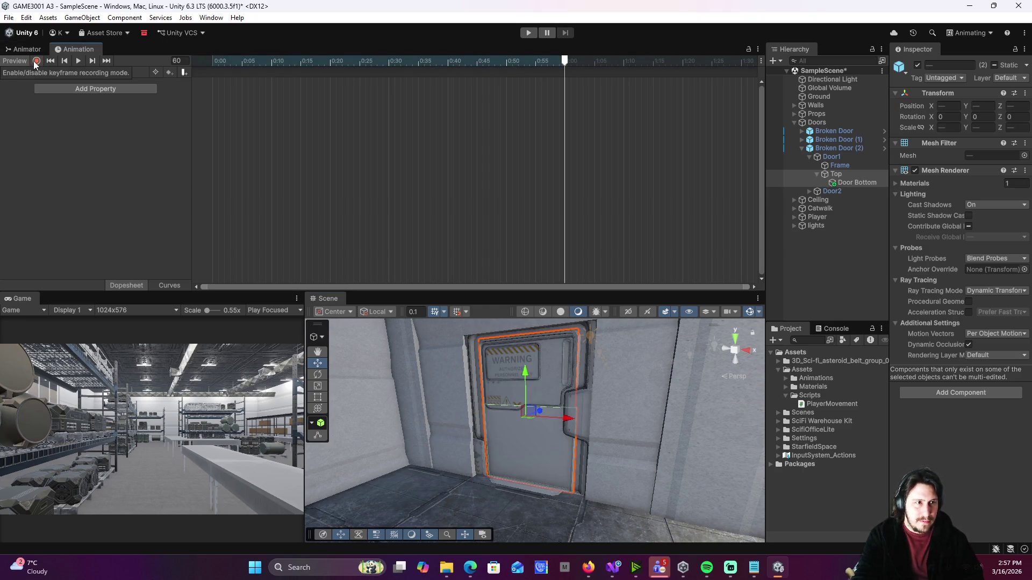
left_click(37, 60)
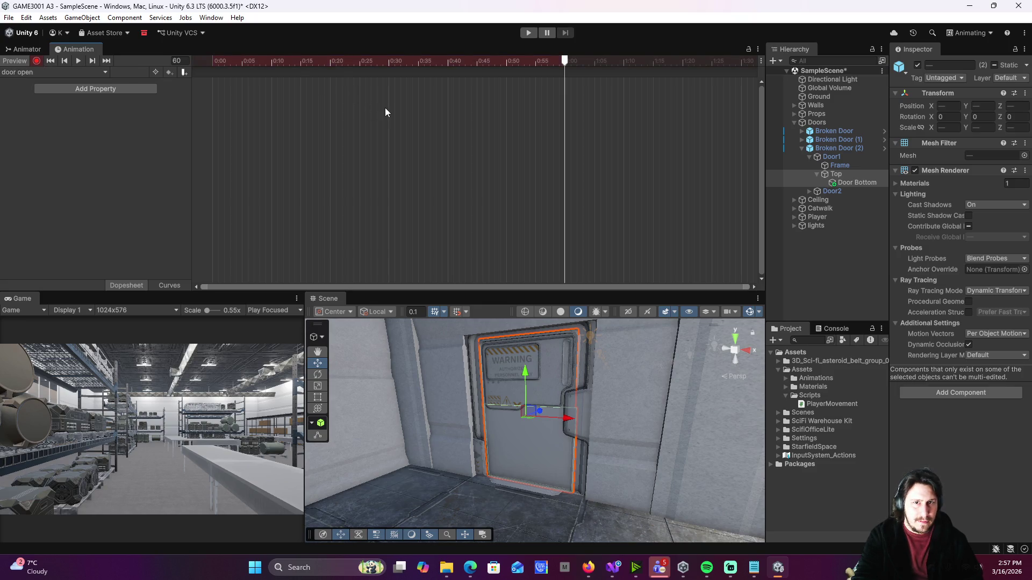
left_click(409, 61)
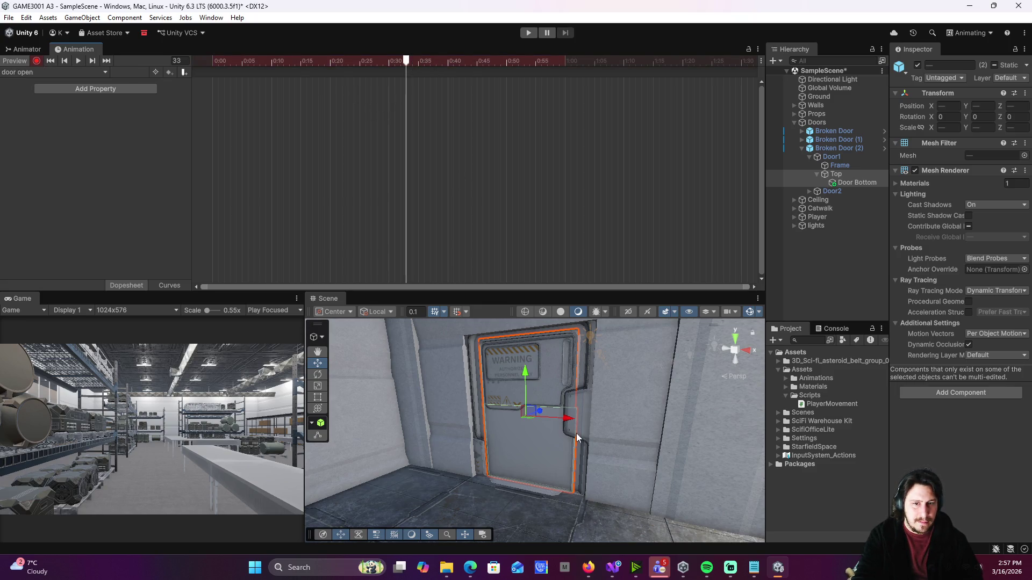
left_click_drag(571, 418, 556, 418)
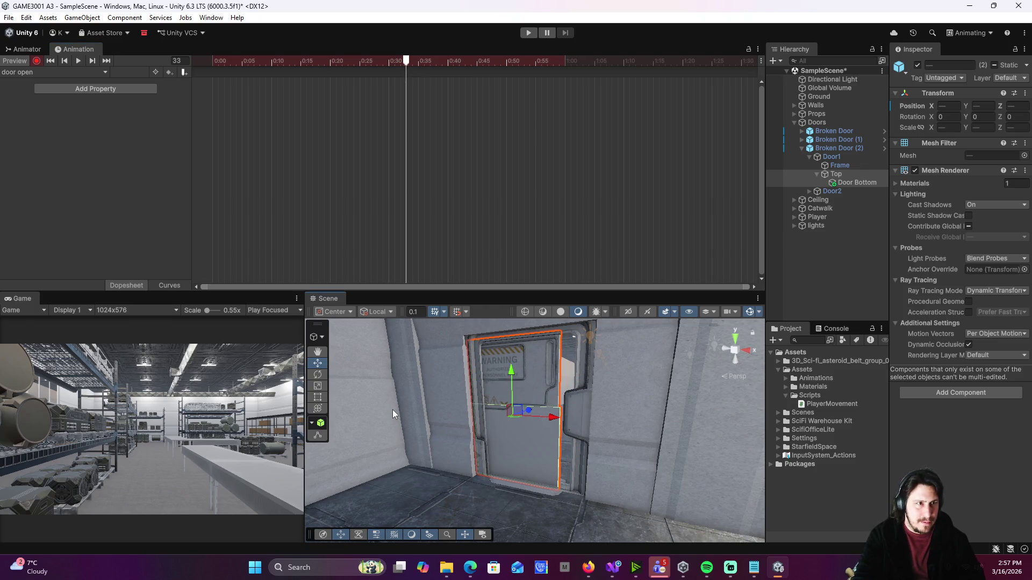
key("ctrl+z")
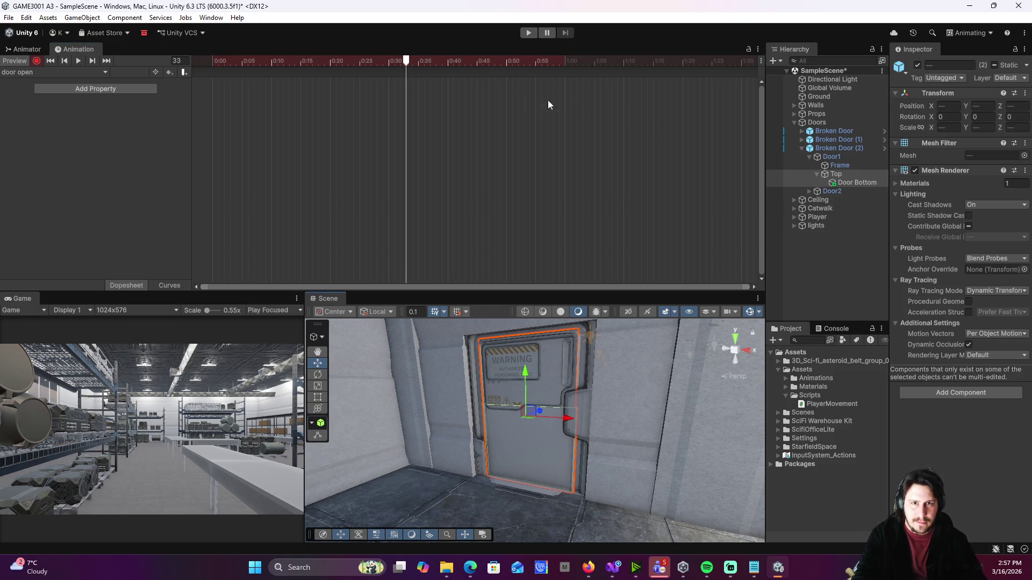
left_click(564, 61)
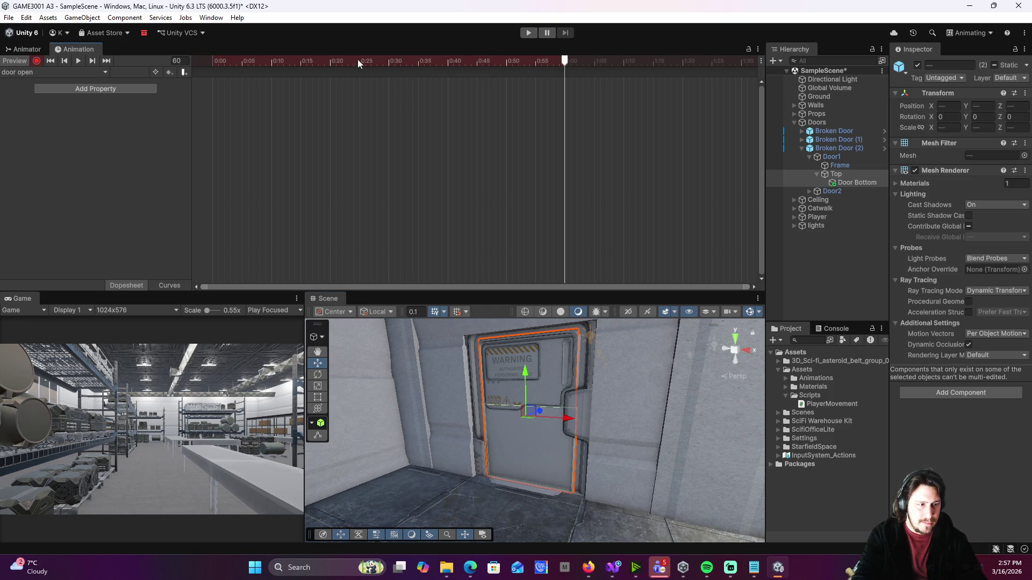
left_click(77, 74)
left_click(64, 83)
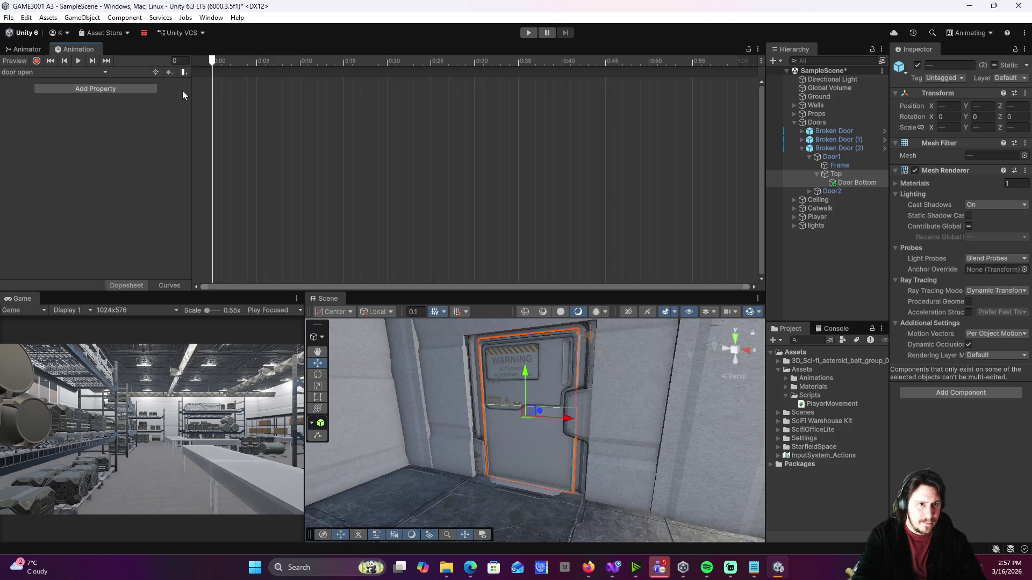
left_click(36, 61)
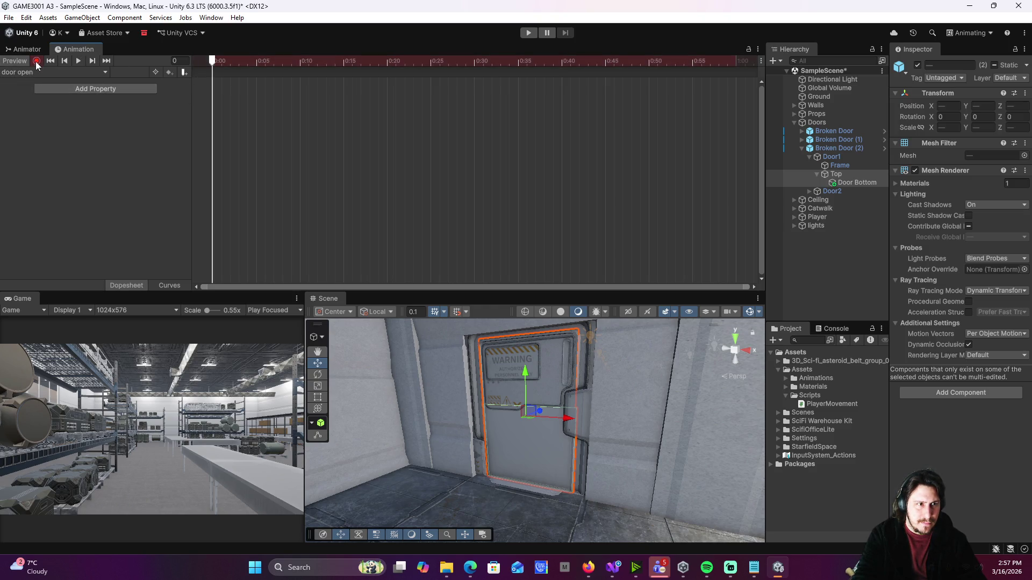
left_click(736, 61)
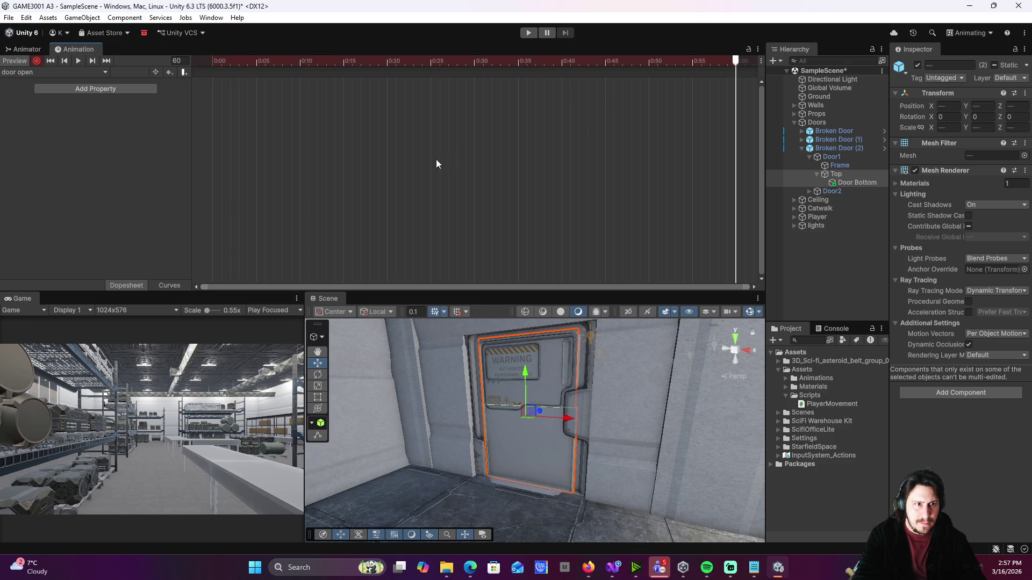
left_click_drag(560, 422, 512, 419)
key("ctrl+z")
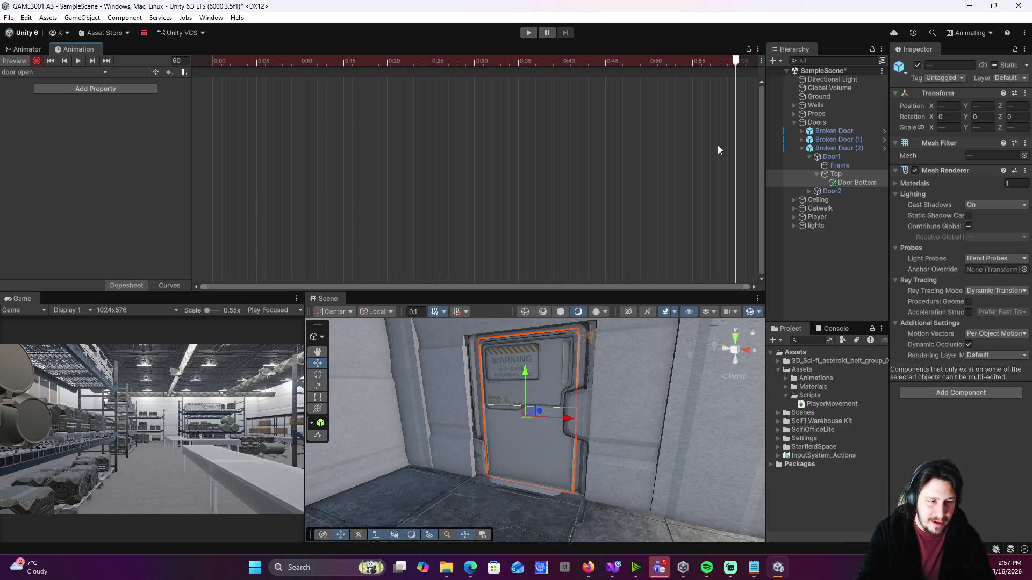
left_click(34, 64)
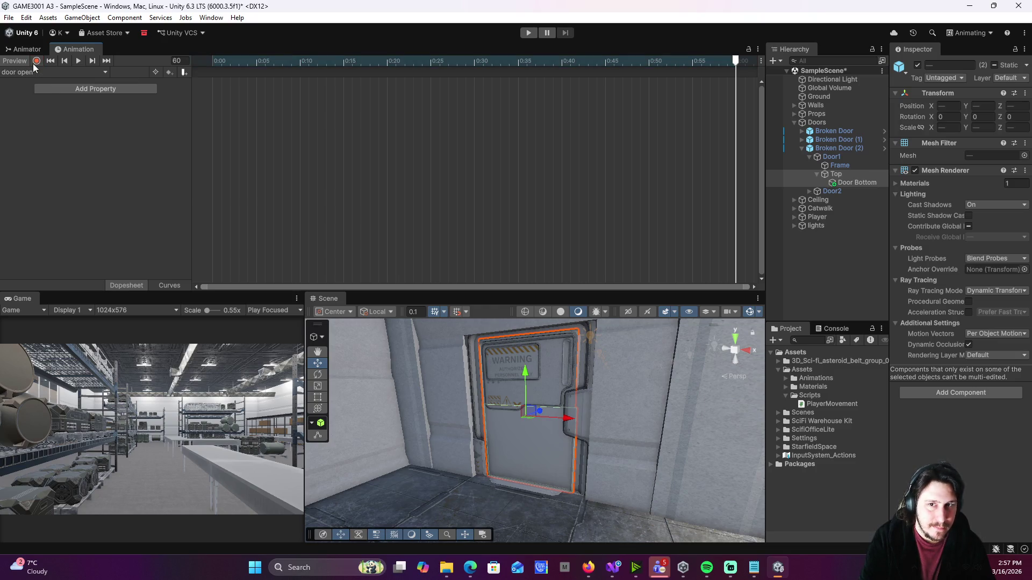
left_click_drag(569, 418, 544, 414)
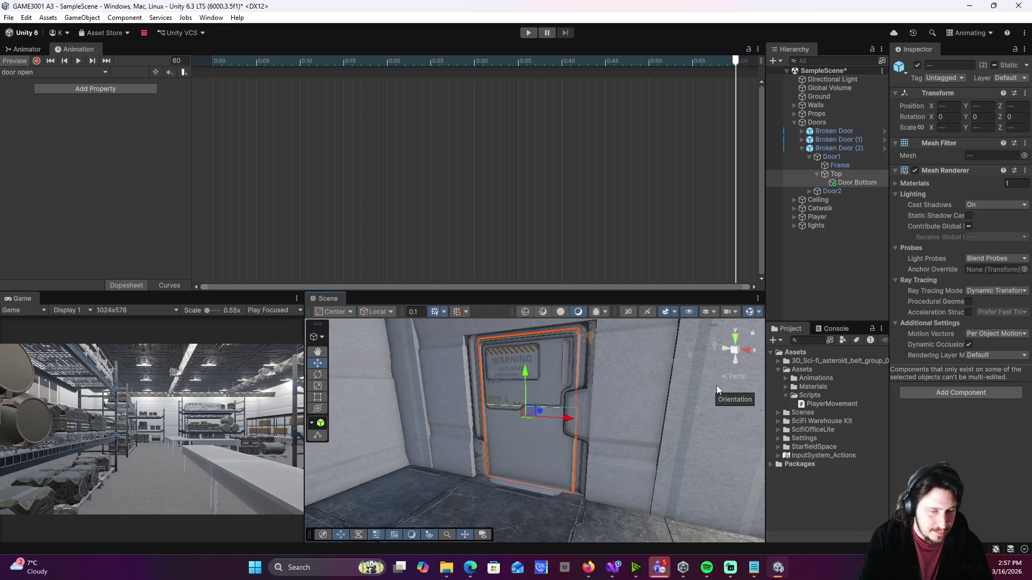
left_click(35, 61)
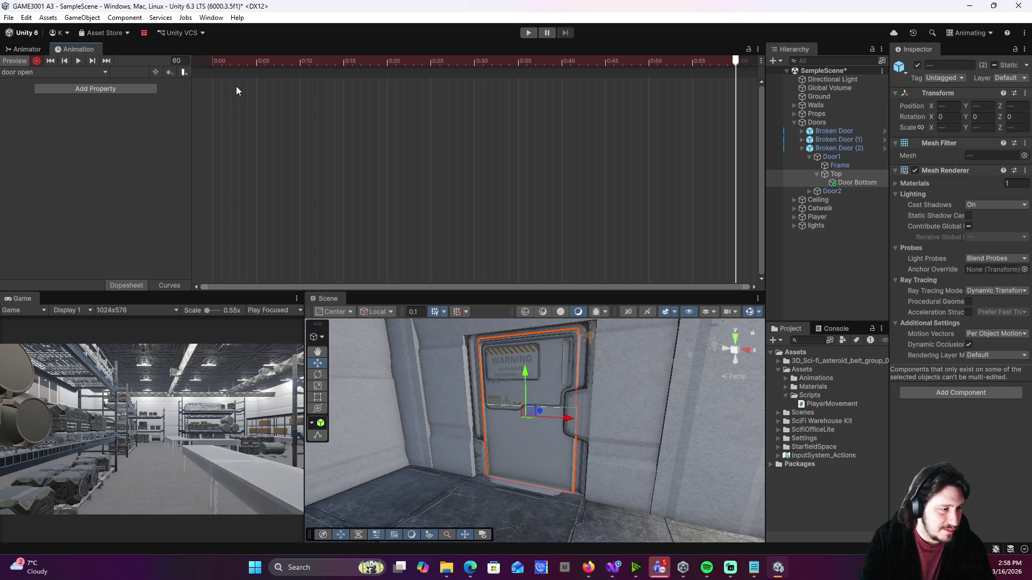
scroll(641, 129, "down", 4)
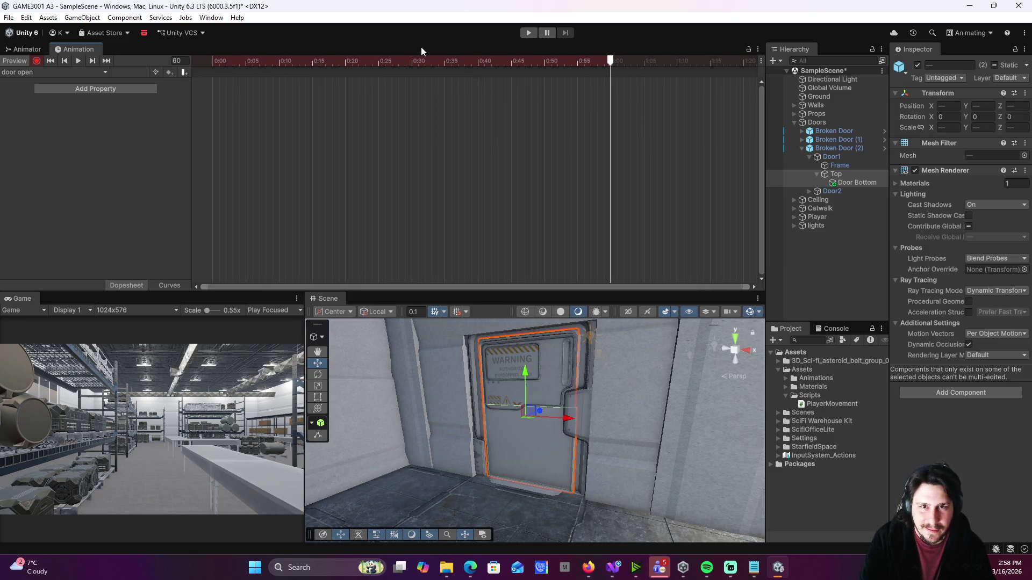
left_click_drag(570, 424, 485, 430)
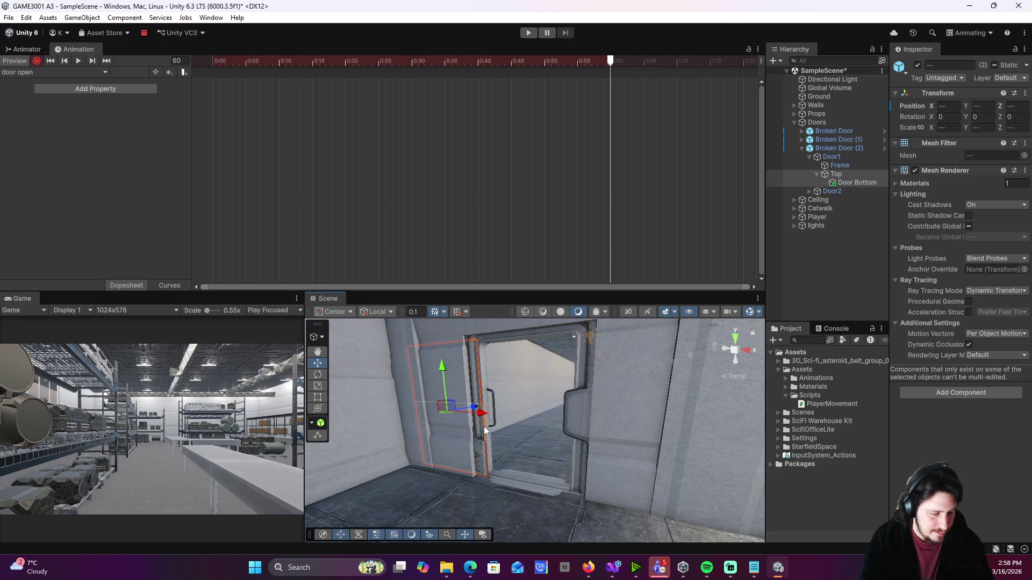
key("ctrl+z")
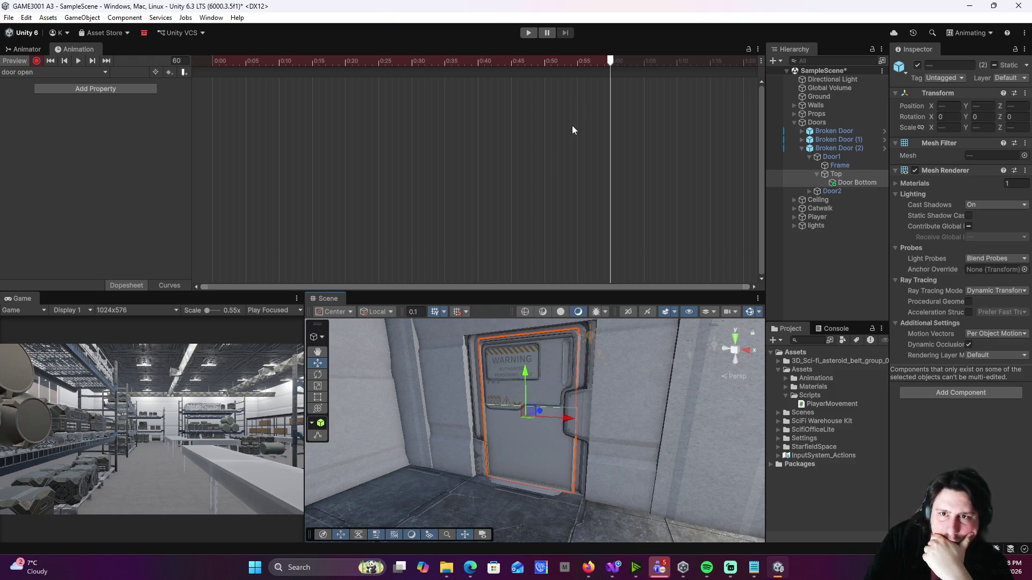
scroll(652, 81, "down", 1)
scroll(653, 95, "down", 5)
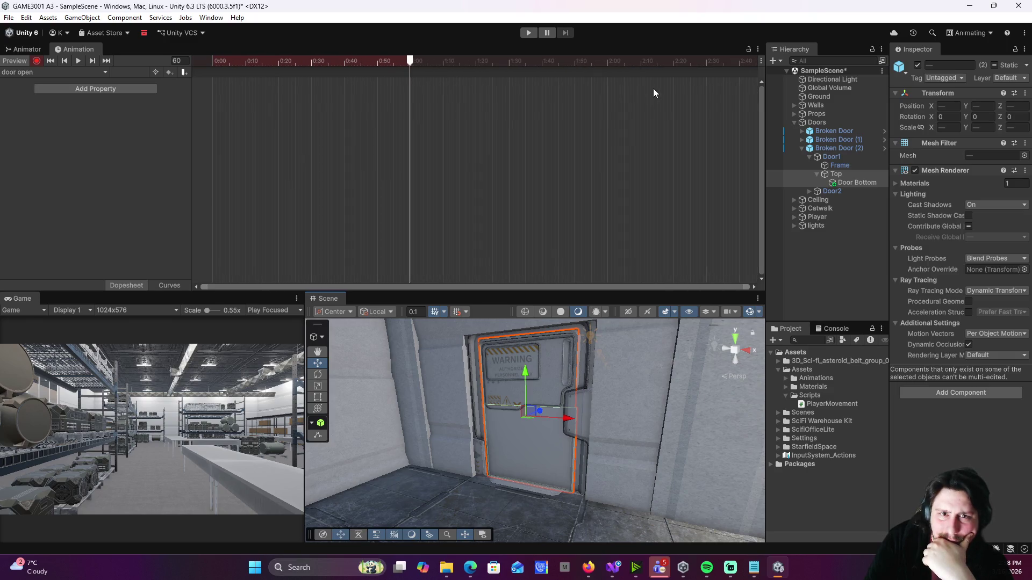
left_click_drag(409, 62, 451, 65)
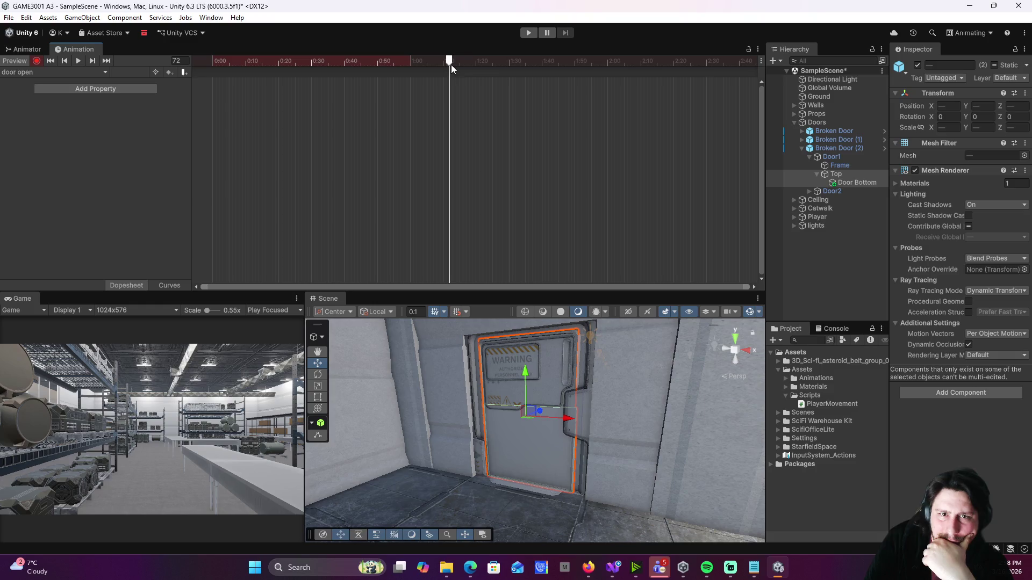
left_click(847, 176)
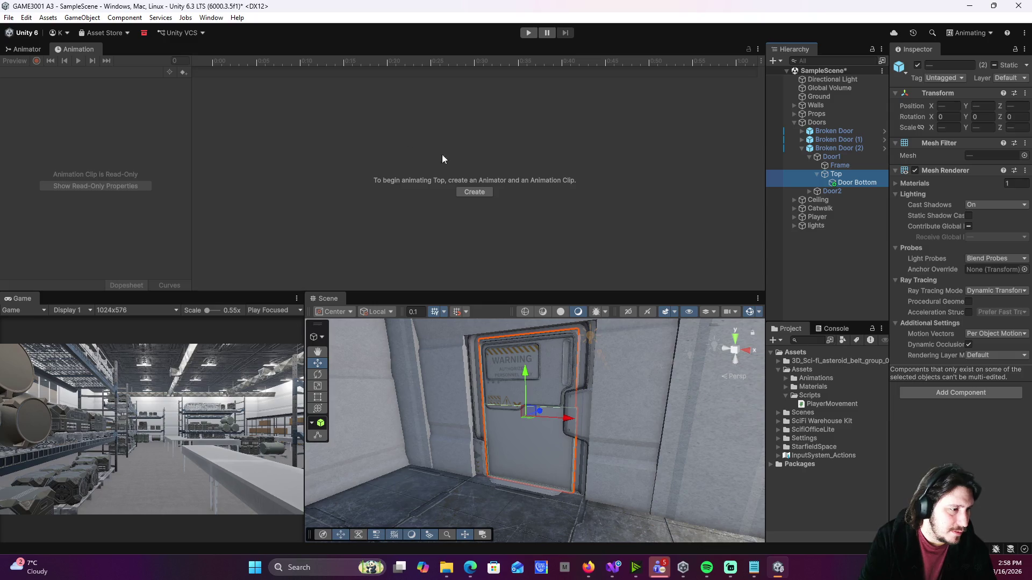
- Create a new door open clip for Top, replacing the existing door open.anim, then nudge Top slightly left
left_click(478, 194)
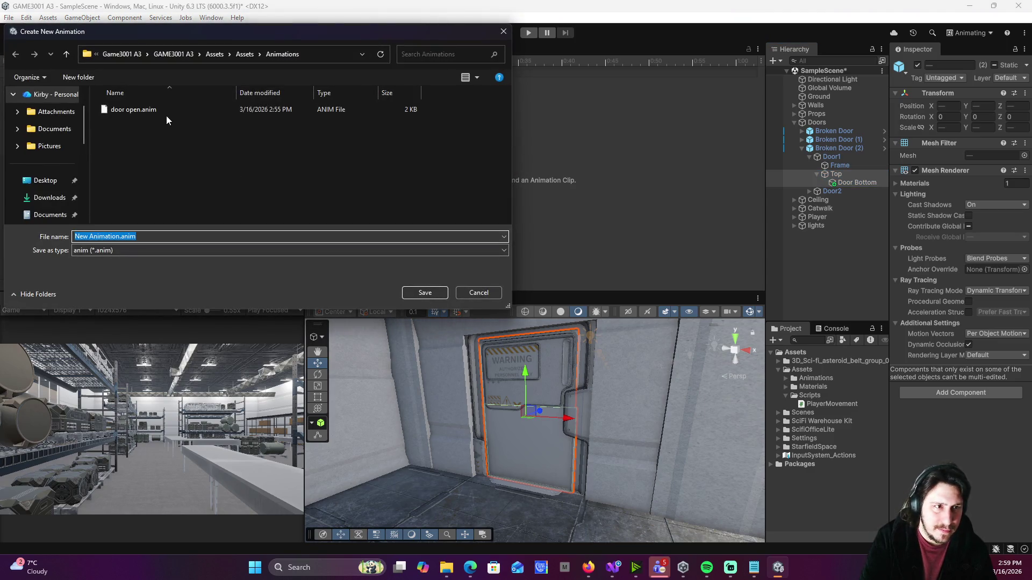
left_click(165, 112)
left_click(416, 288)
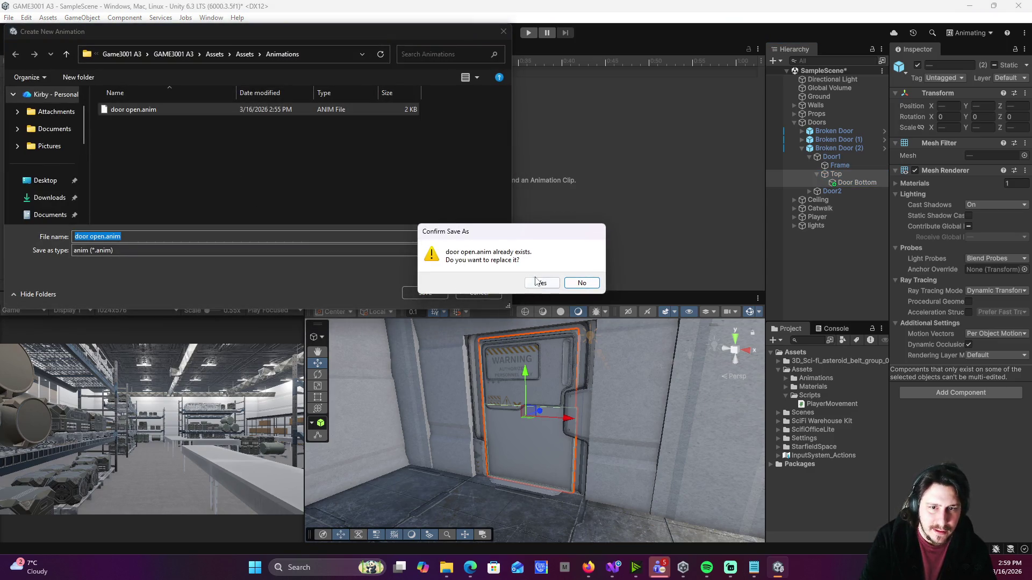
left_click(536, 277)
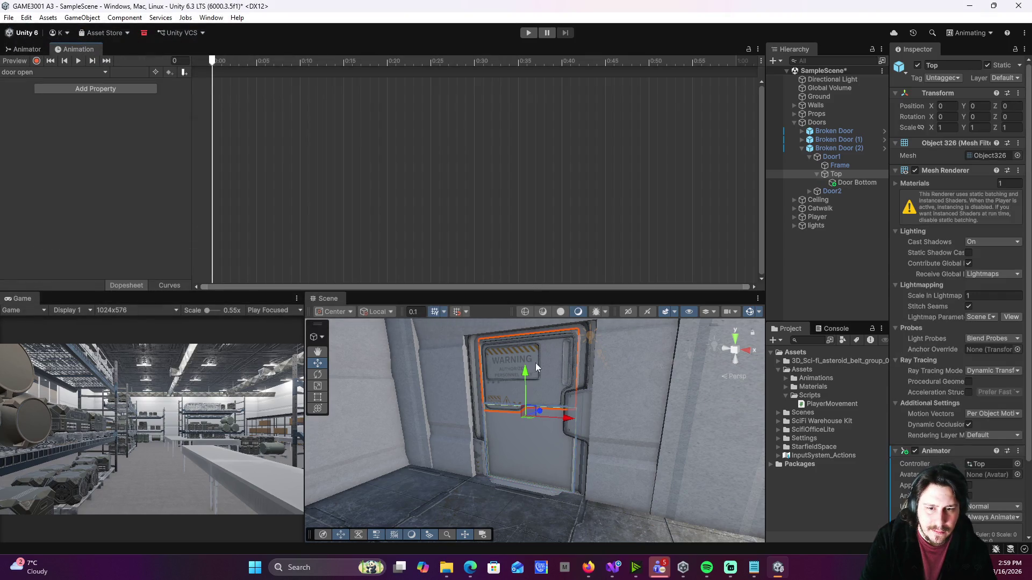
left_click_drag(559, 419, 547, 419)
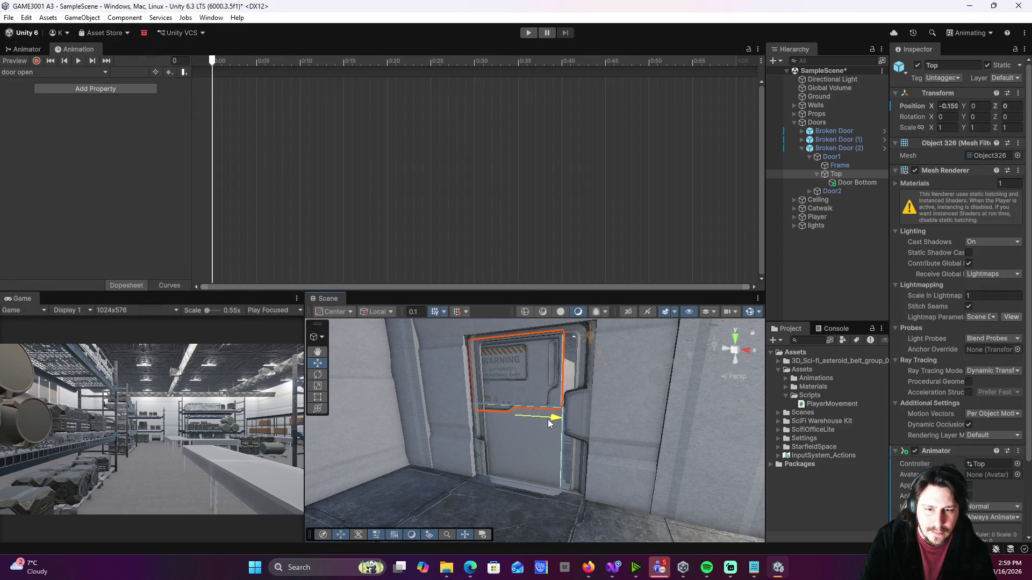
- Undo the nudge, record Top sliding open at frame 60, and play the clip
key("ctrl+z")
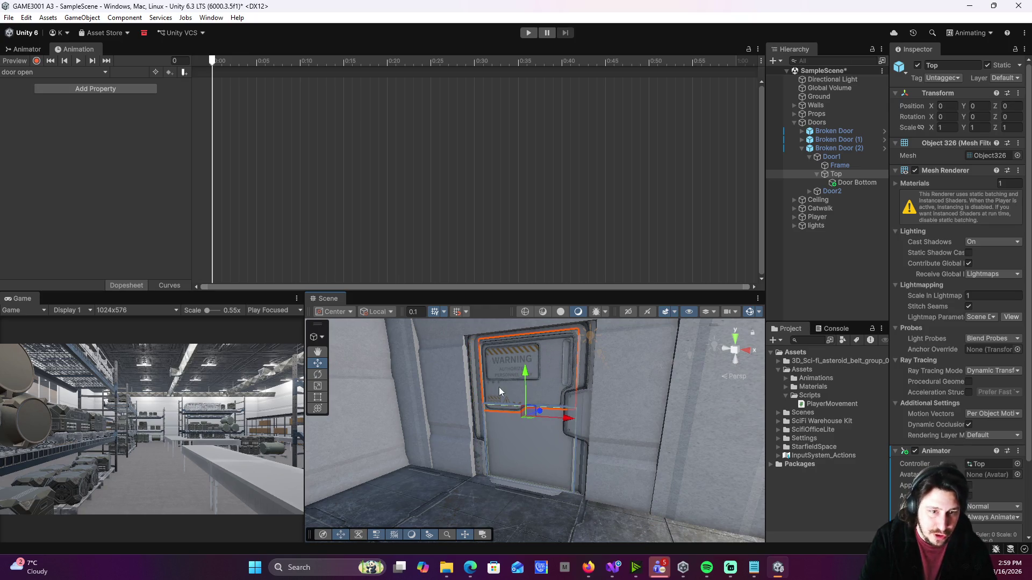
left_click(34, 64)
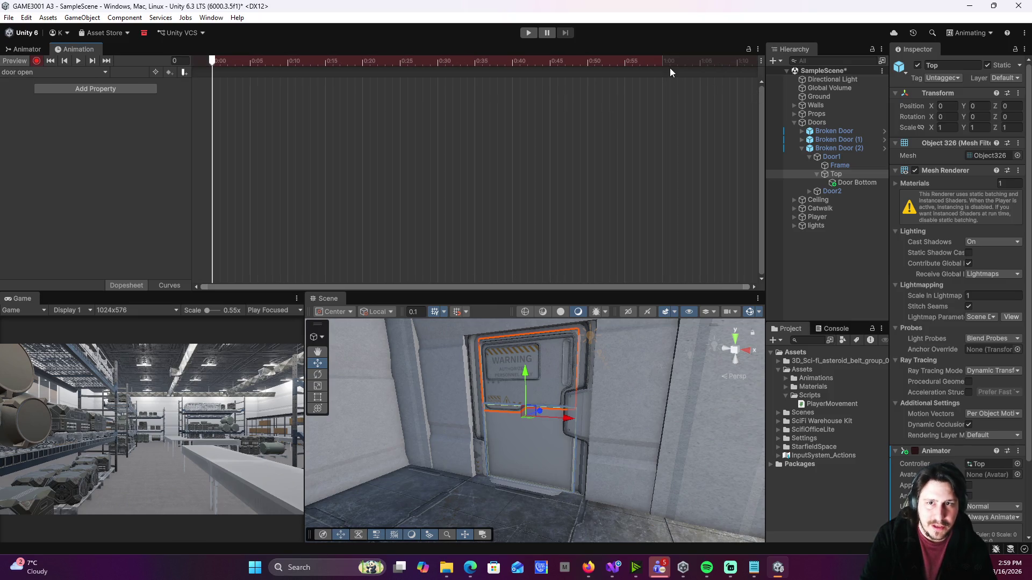
left_click(663, 61)
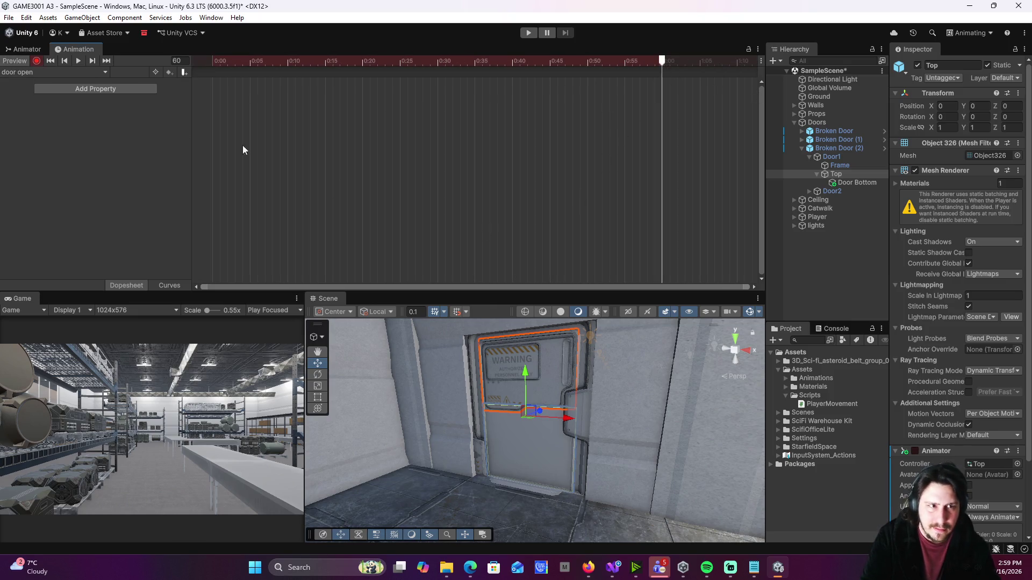
left_click_drag(567, 418, 483, 428)
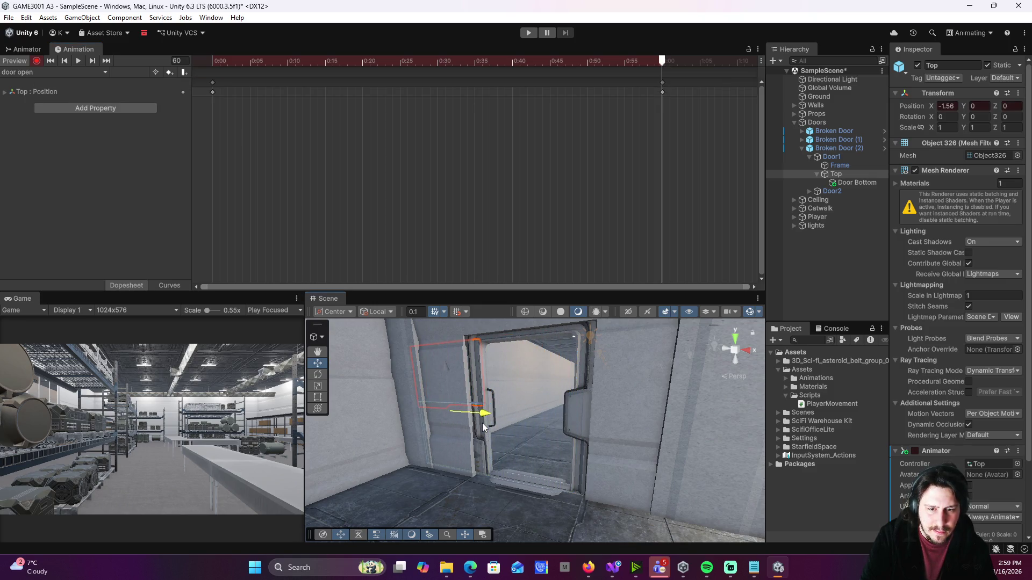
left_click(72, 60)
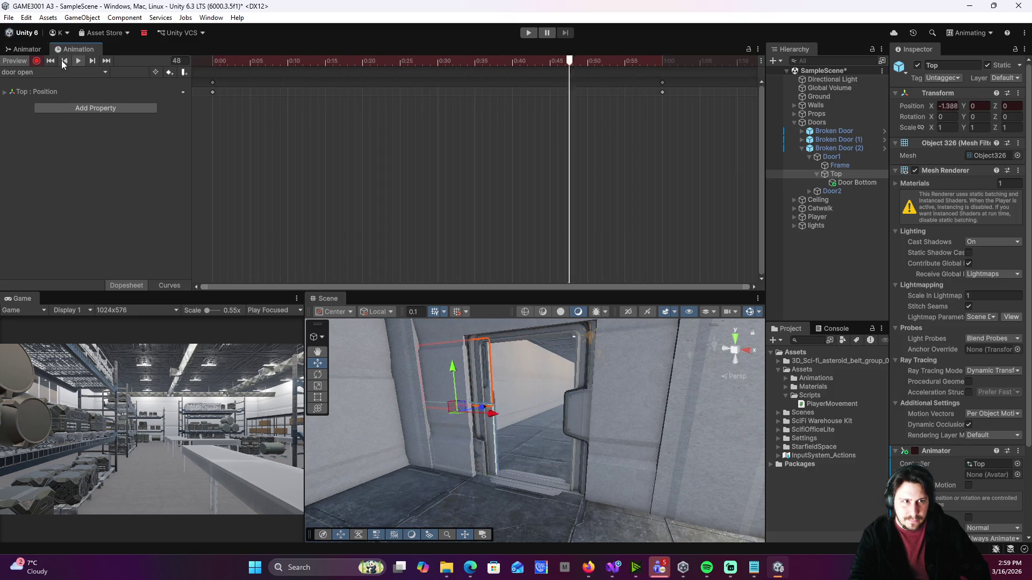
- Test timings by moving the end position keyframes to 0:45, 0:30, 1:10 and about 1:39
left_click(79, 63)
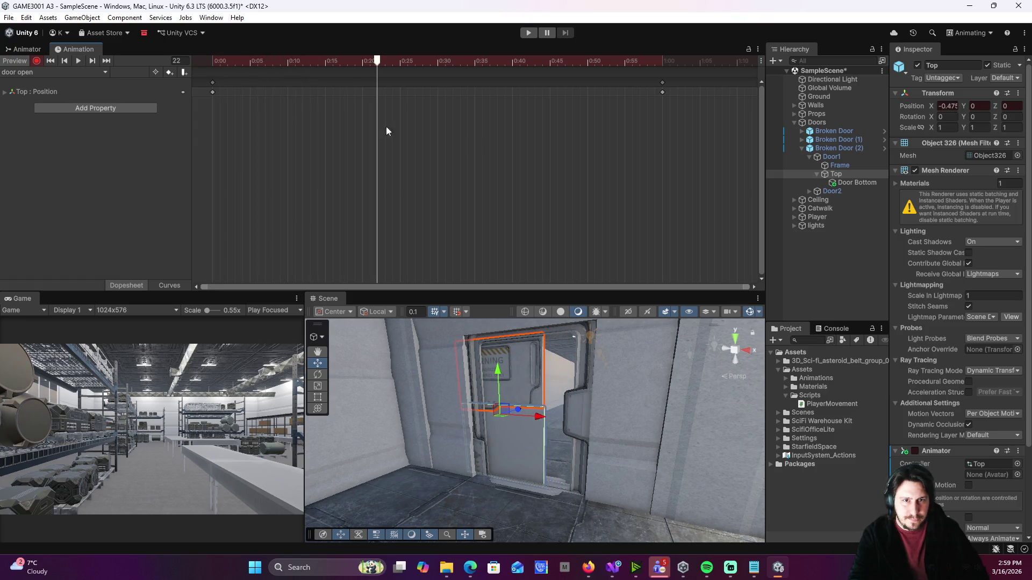
left_click(662, 83)
left_click_drag(664, 83, 554, 81)
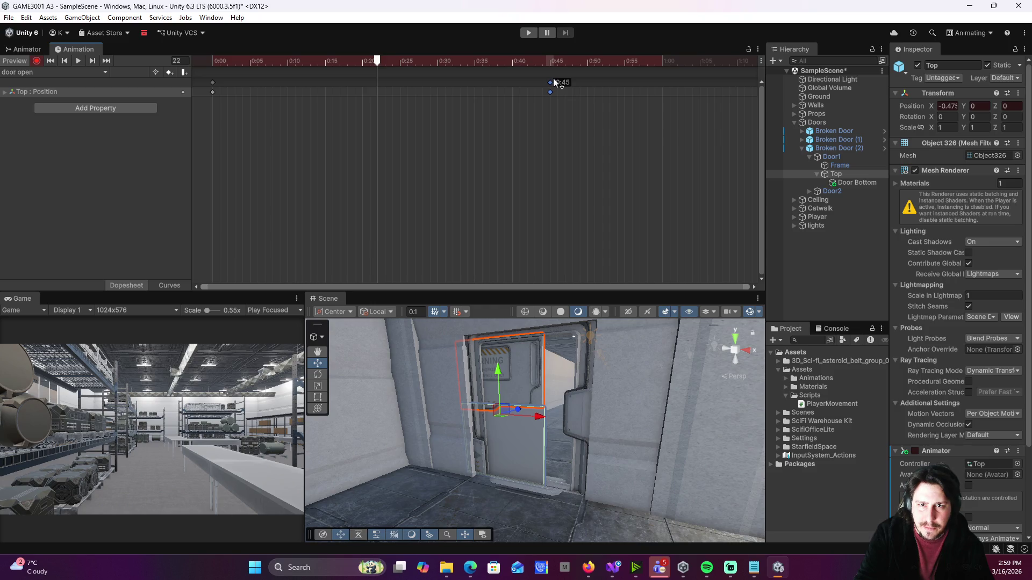
left_click_drag(553, 79, 439, 78)
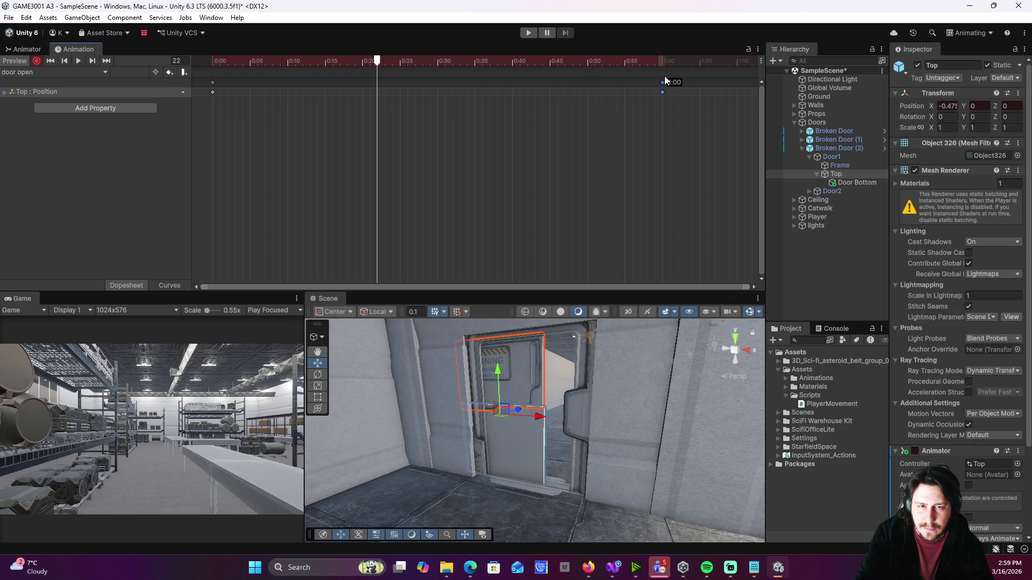
left_click_drag(665, 75, 744, 81)
scroll(703, 99, "down", 5)
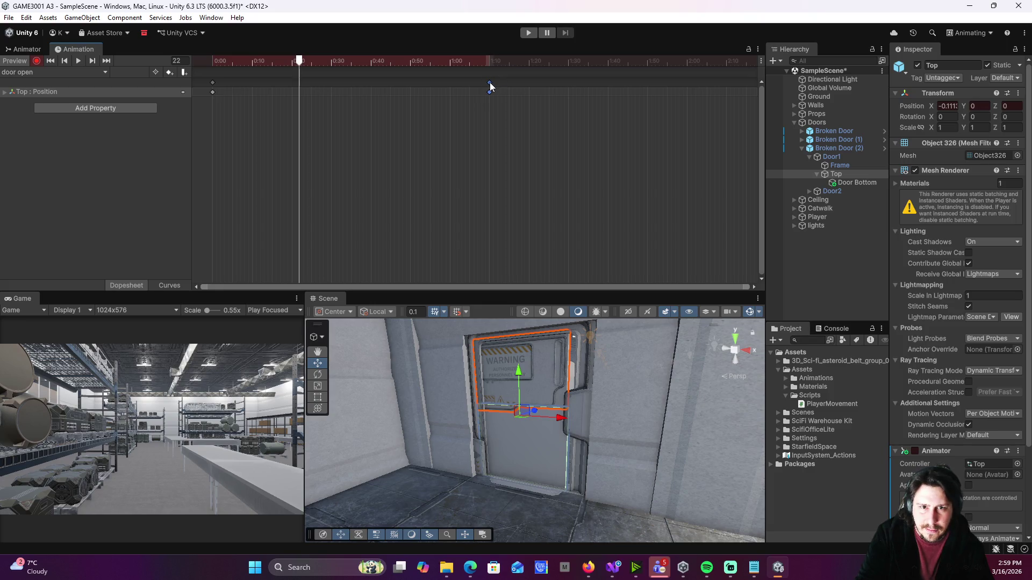
mouse_move(491, 86)
left_mouse_down()
mouse_move(645, 93)
mouse_move(577, 90)
left_mouse_up()
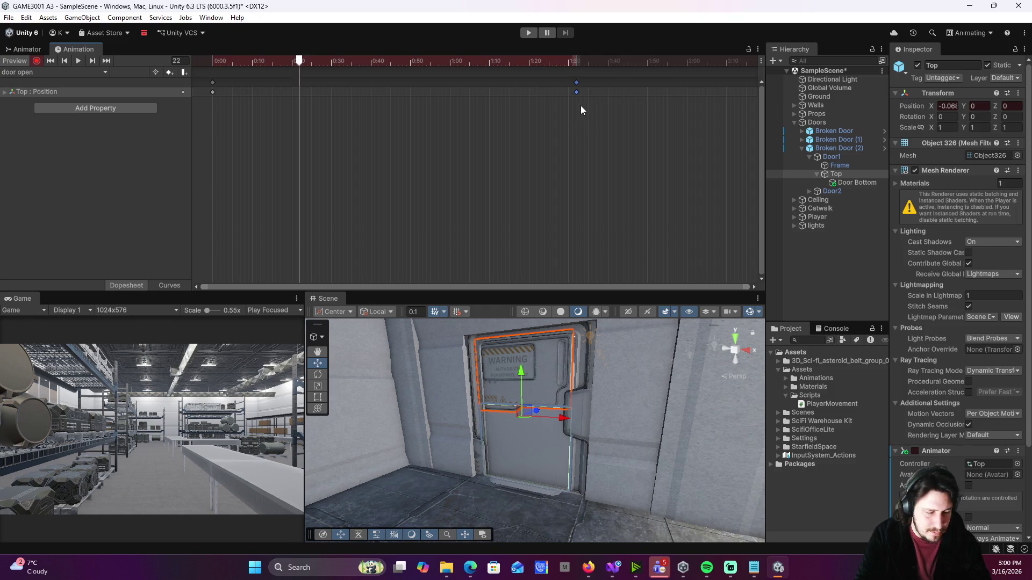
- Undo the keyframe changes to clear the Top Position track, and return the preview to frame 60
key("ctrl+z")
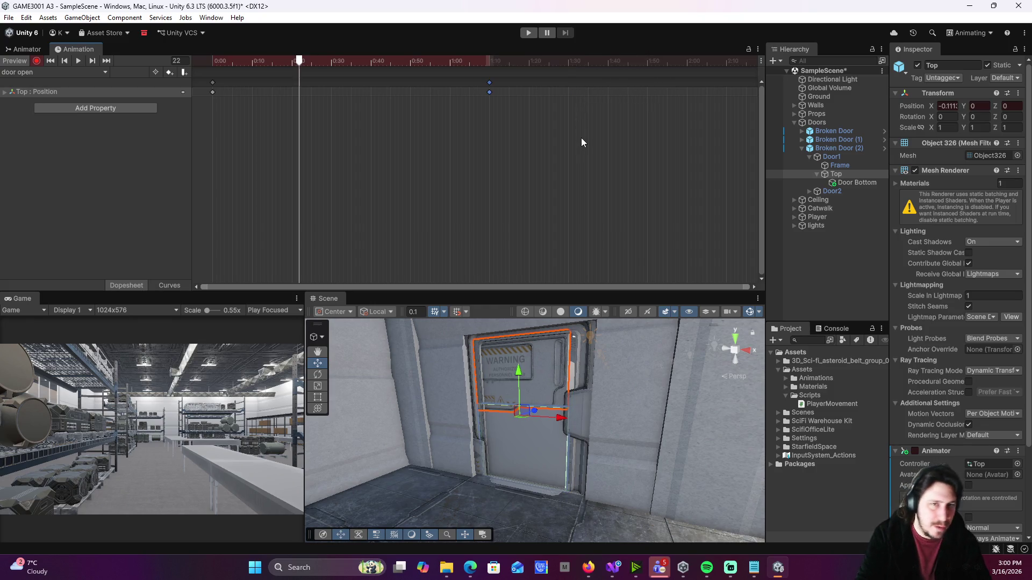
key("ctrl+z")
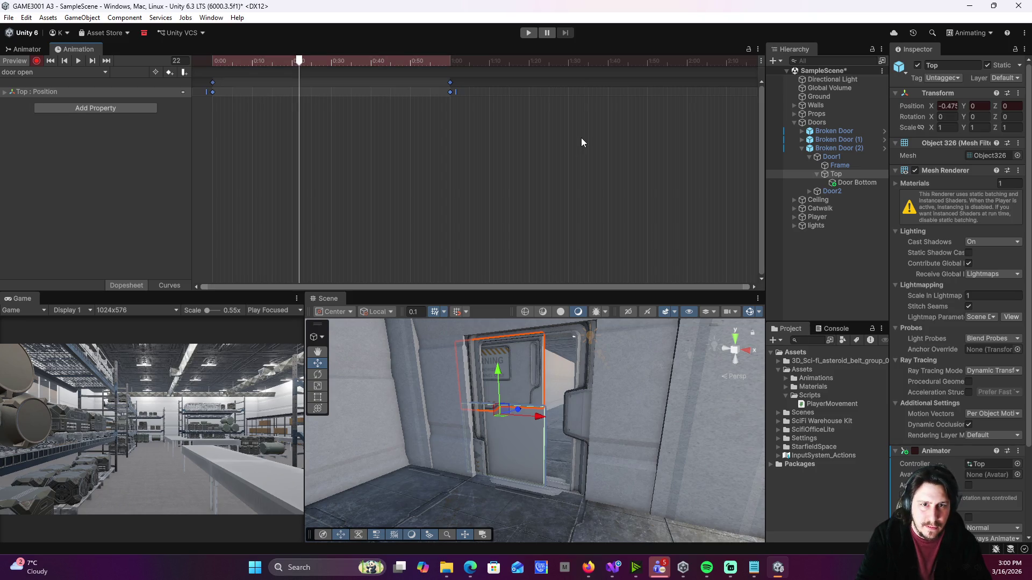
key("ctrl+z")
left_click_drag(298, 63, 450, 63)
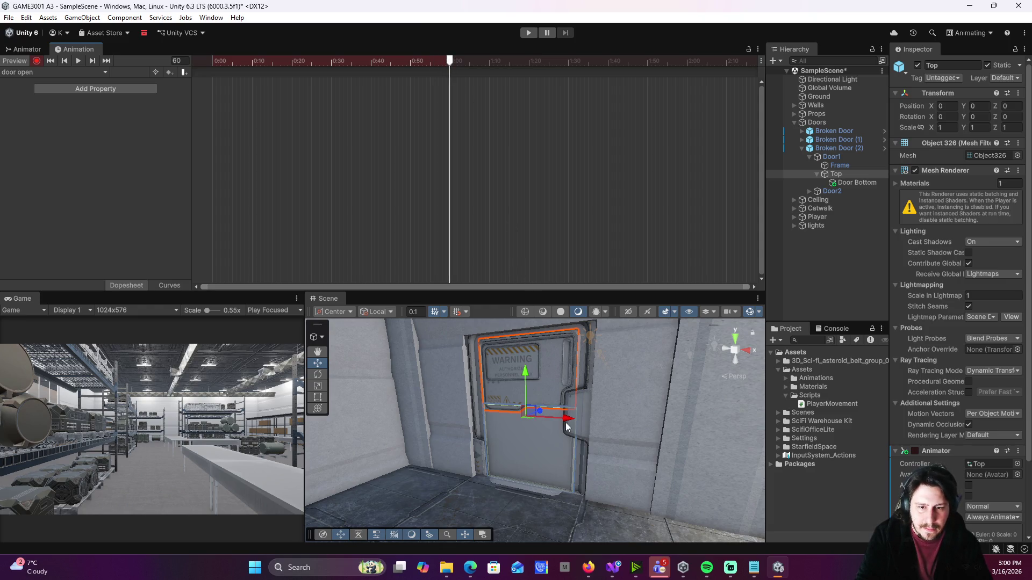
- Key Top sliding left, move those keys to 0:29, key it further left at 1:30, then preview
left_click_drag(568, 420, 509, 420)
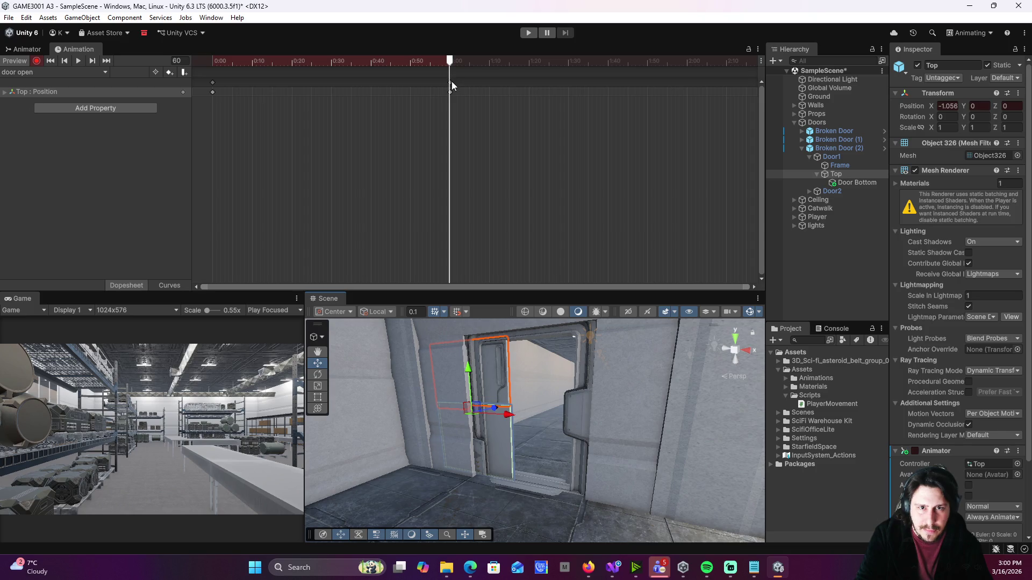
left_click_drag(451, 85, 331, 83)
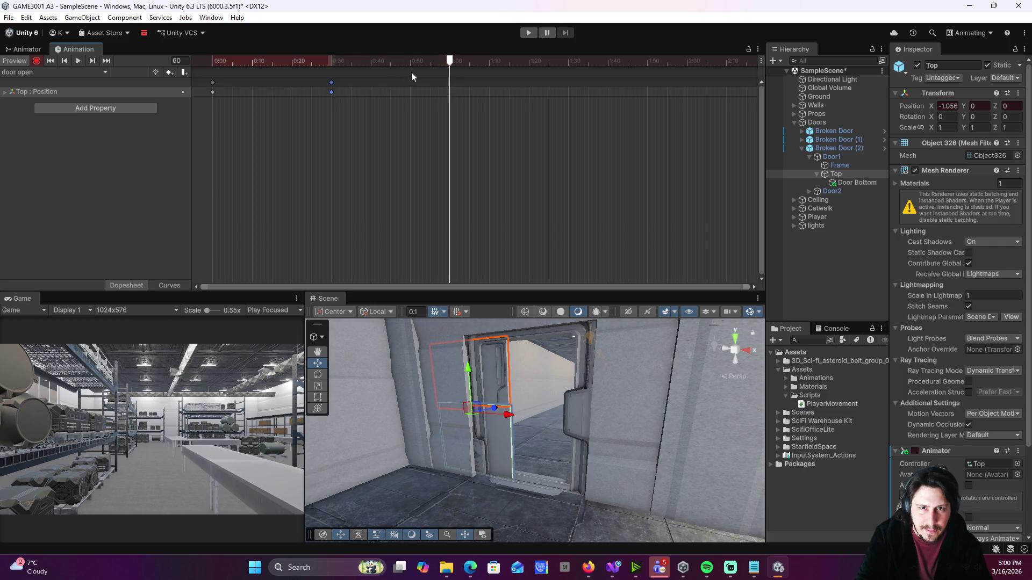
left_click_drag(452, 61, 567, 73)
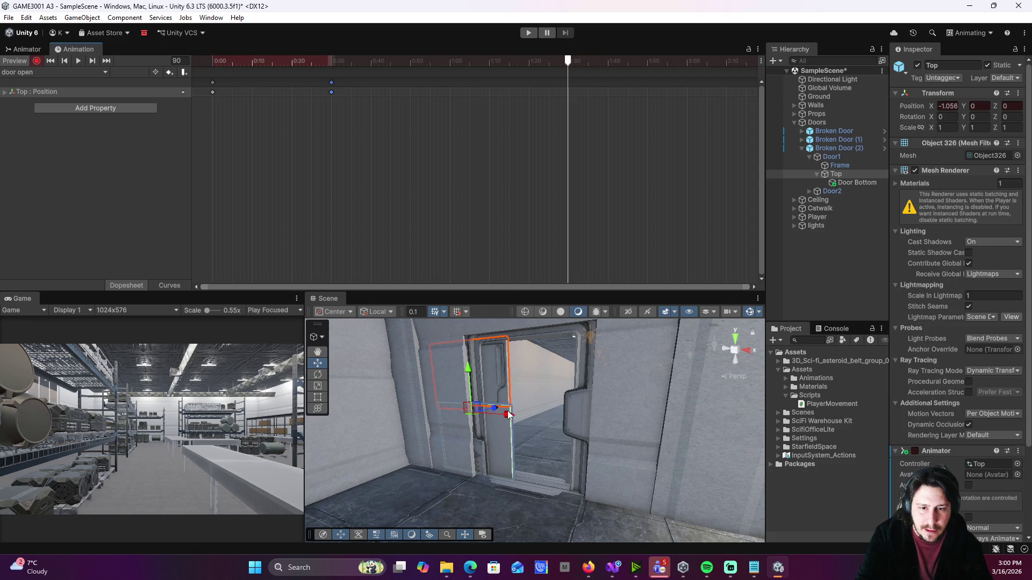
left_click_drag(508, 416, 486, 416)
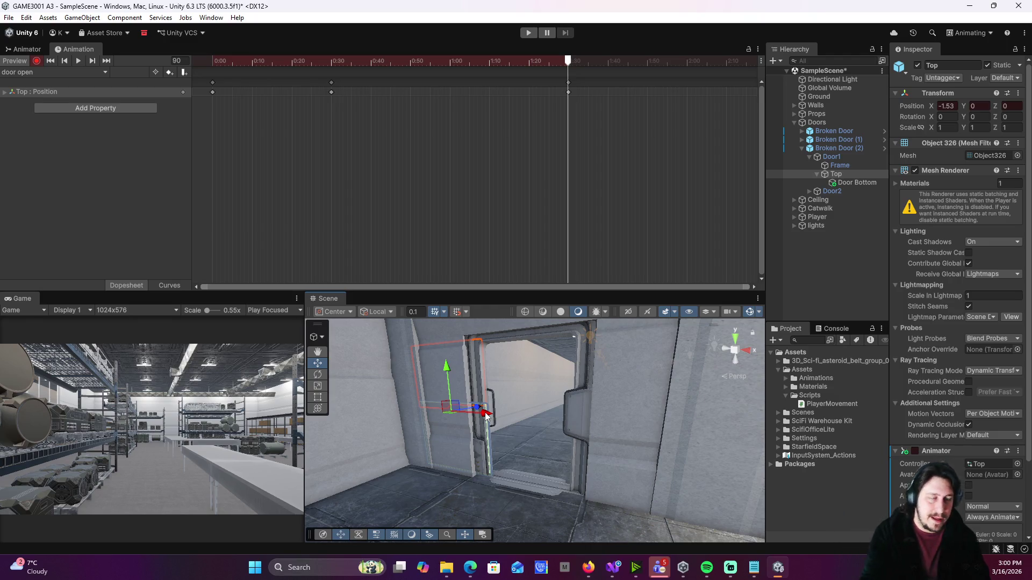
left_click(81, 60)
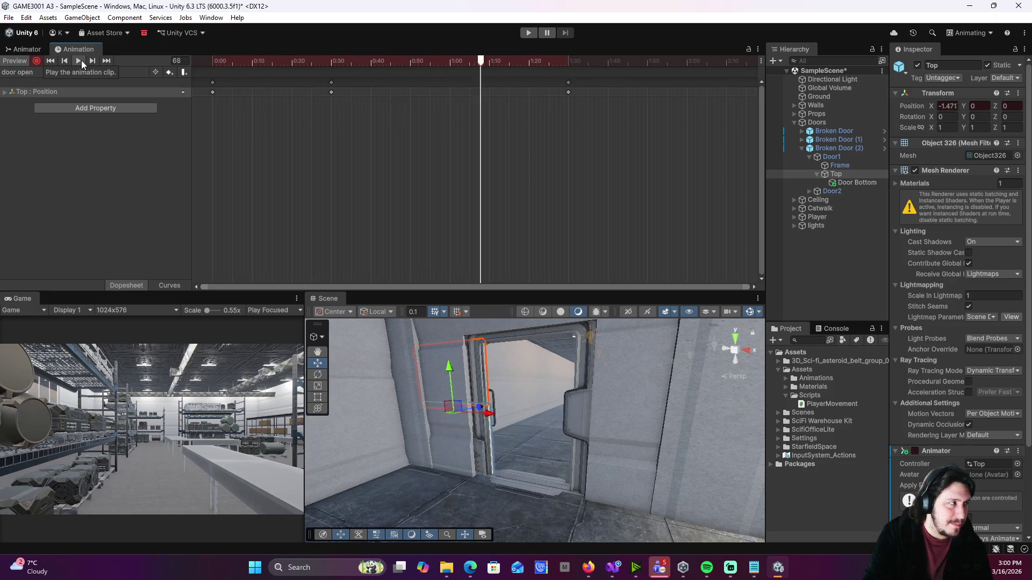
- Shift the middle position keyframes to 0:38 and replay the door slide preview
left_click(79, 60)
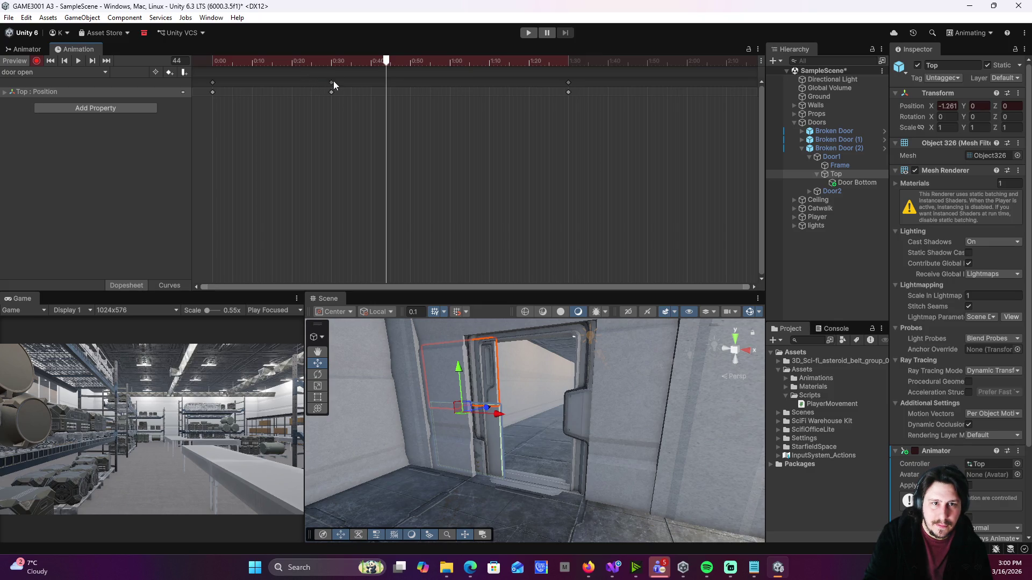
left_click_drag(331, 83, 372, 86)
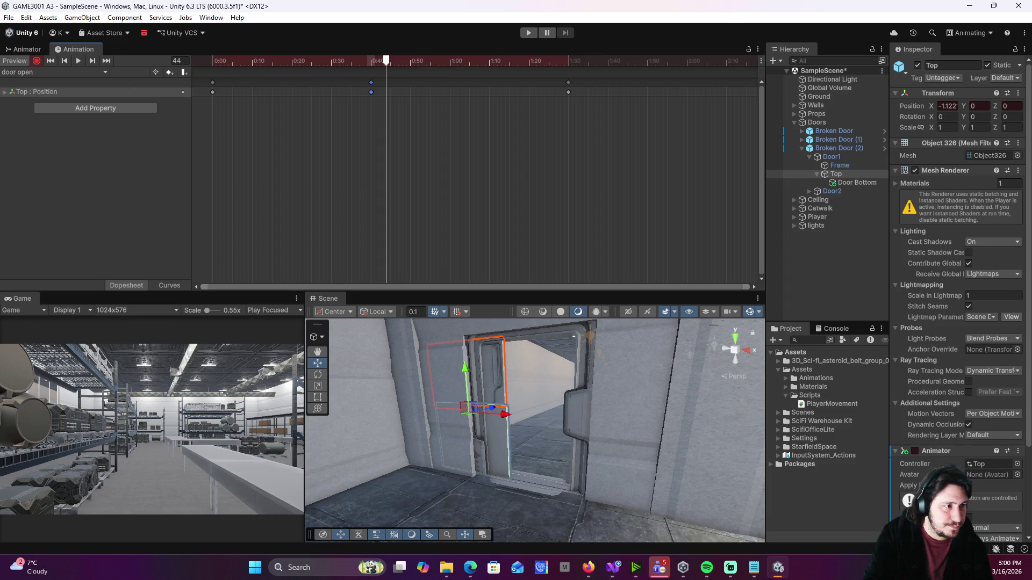
left_click(79, 59)
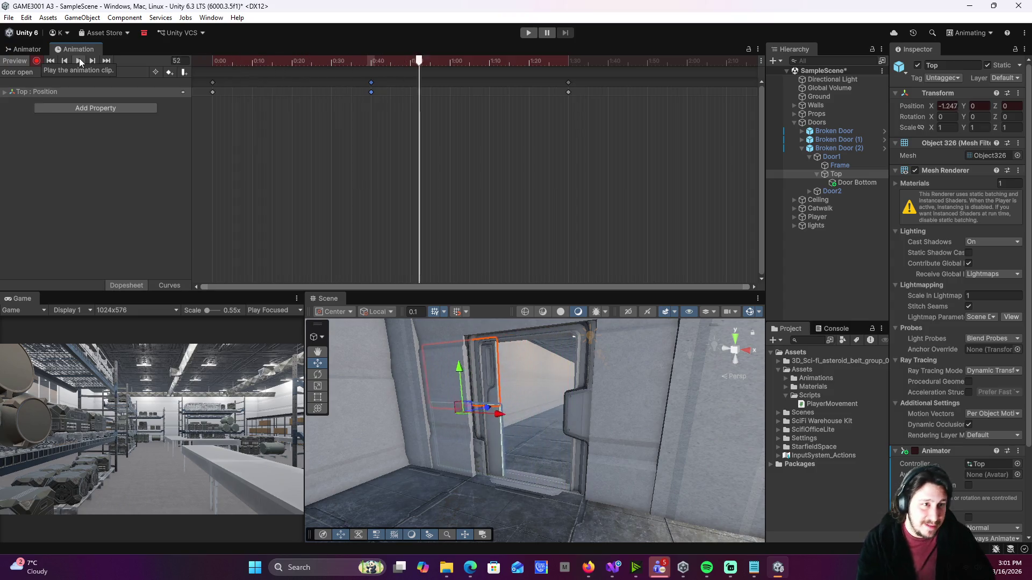
left_click(79, 59)
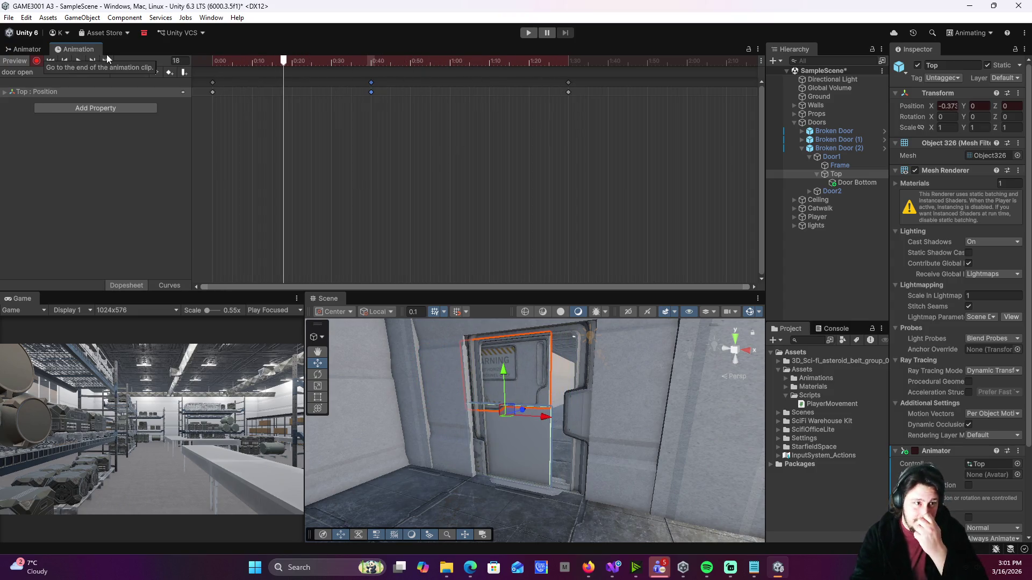
left_click(969, 33)
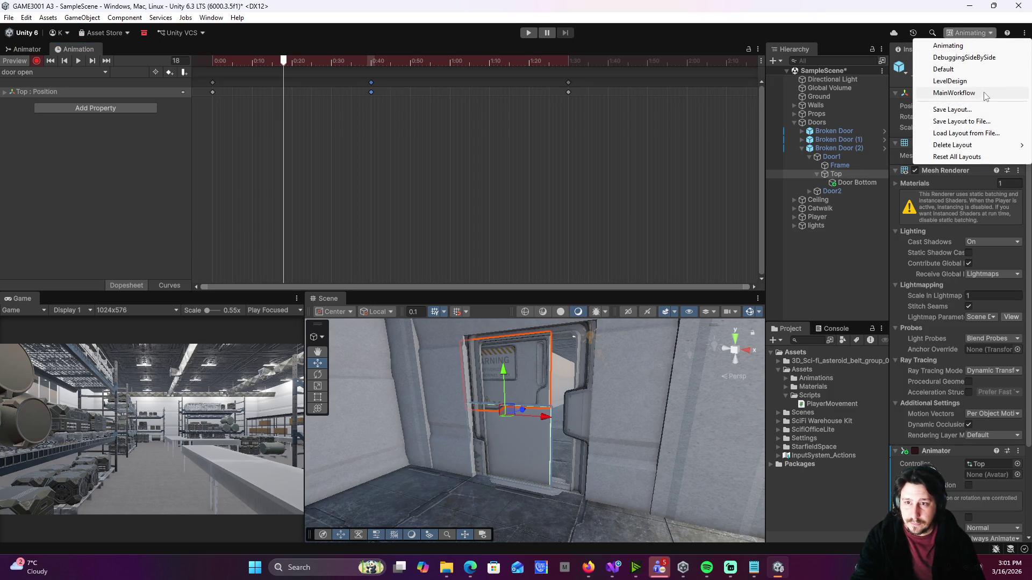
- Switch to the MainWorkflow layout, deselect the door top, and expand SampleScene in the Hierarchy
left_click(960, 93)
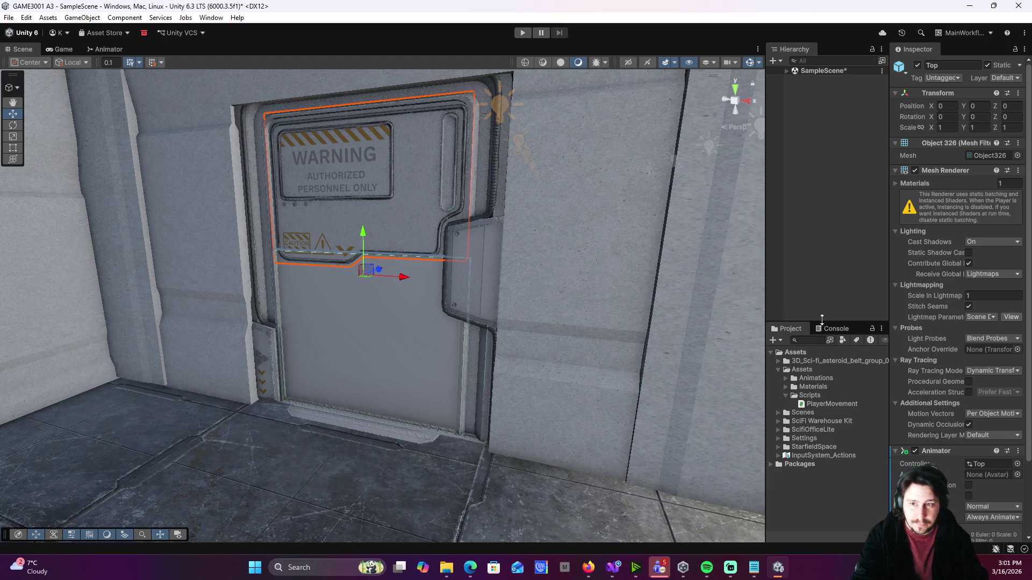
left_click(827, 209)
left_click(787, 70)
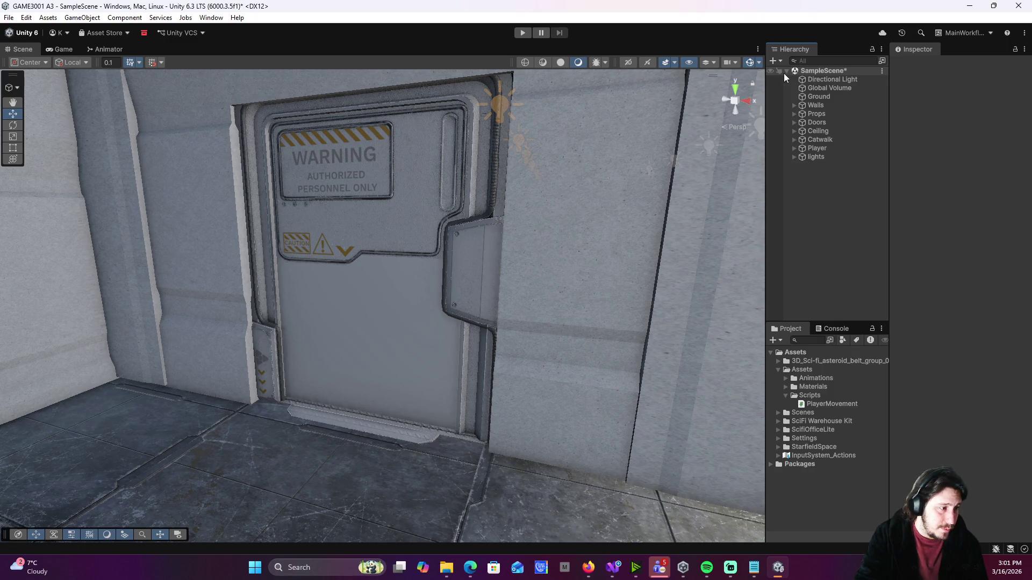
- Create a MonoBehaviour script named Interact in the Scripts folder
right_click(817, 395)
mouse_move(886, 91)
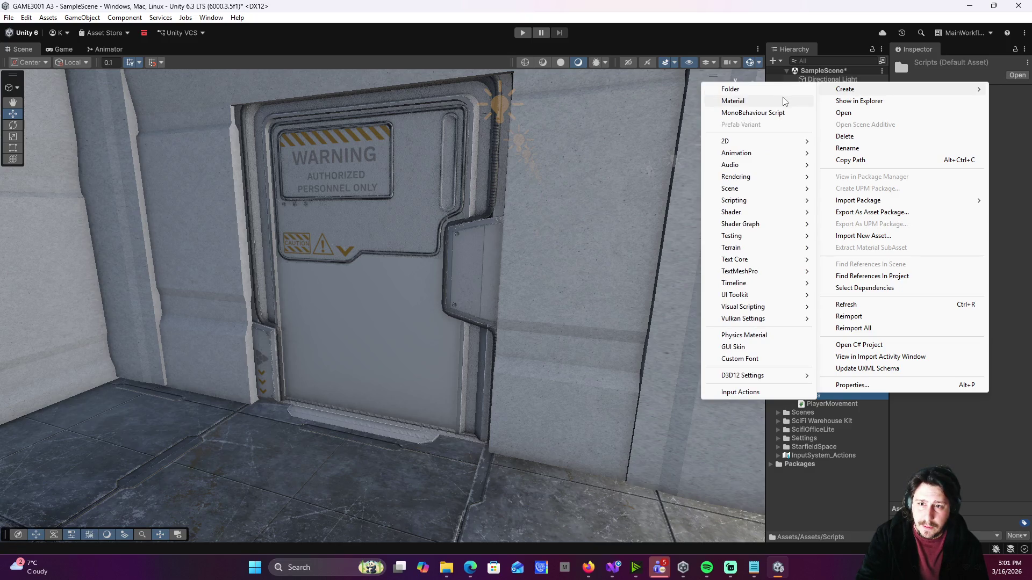
left_click(774, 111)
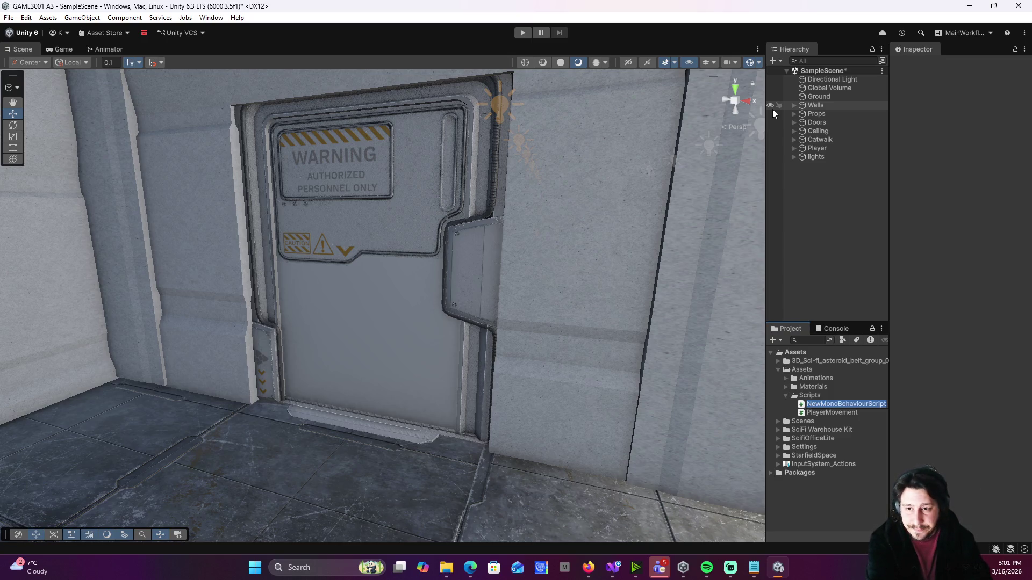
type("Interact")
key("Return")
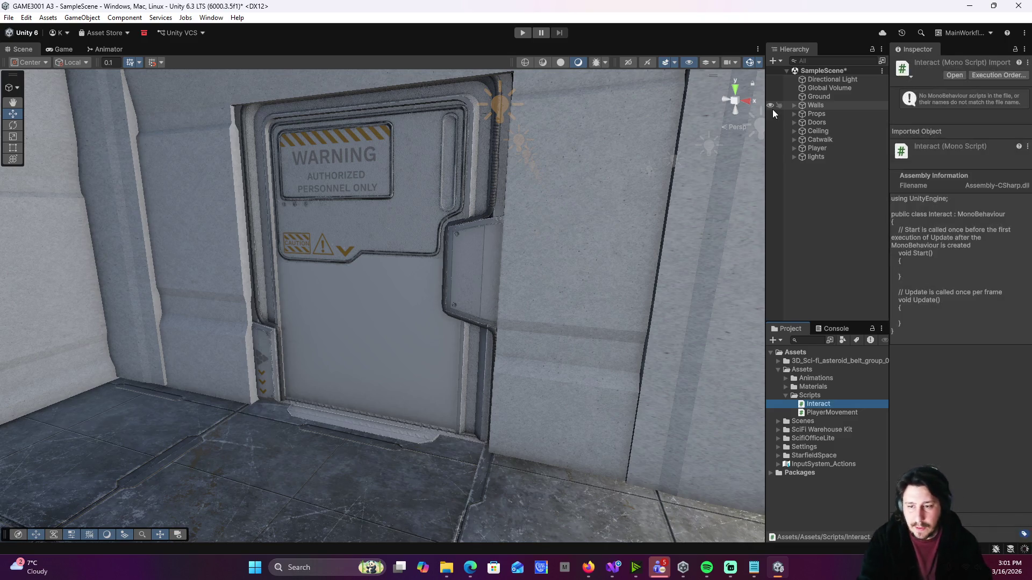
- Open Interact.cs in Visual Studio and delete the template Start and Update methods, leaving an empty class body
double_click(839, 407)
left_click_drag(162, 218, 106, 201)
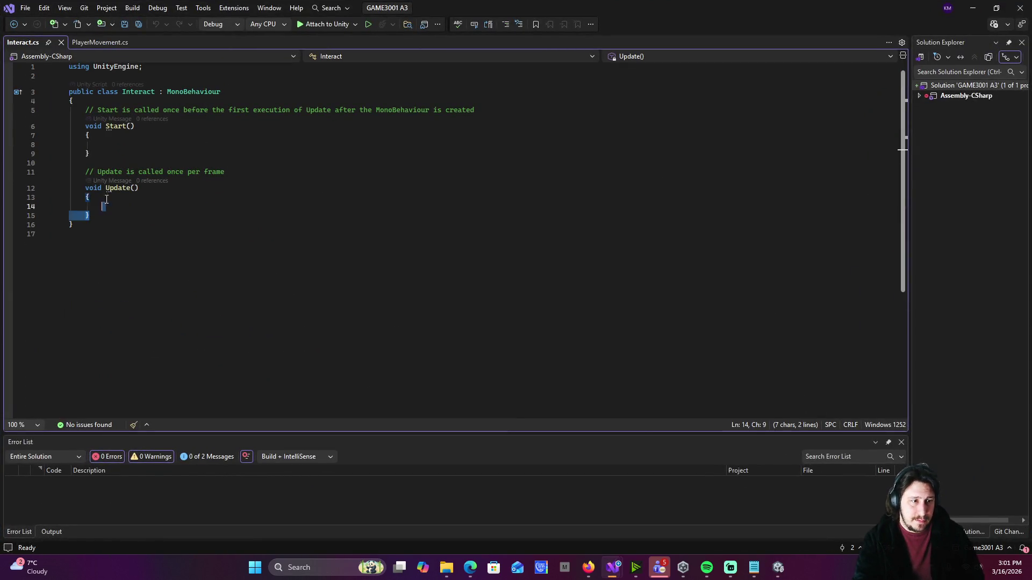
key("shift+Up")
key("shift+Up")
key("shift+Up")
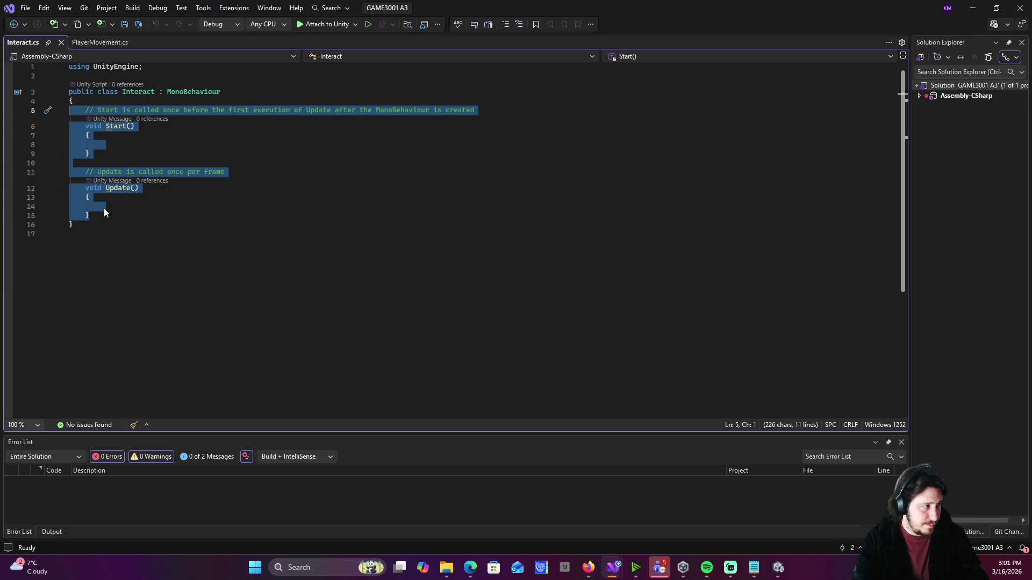
key("BackSpace")
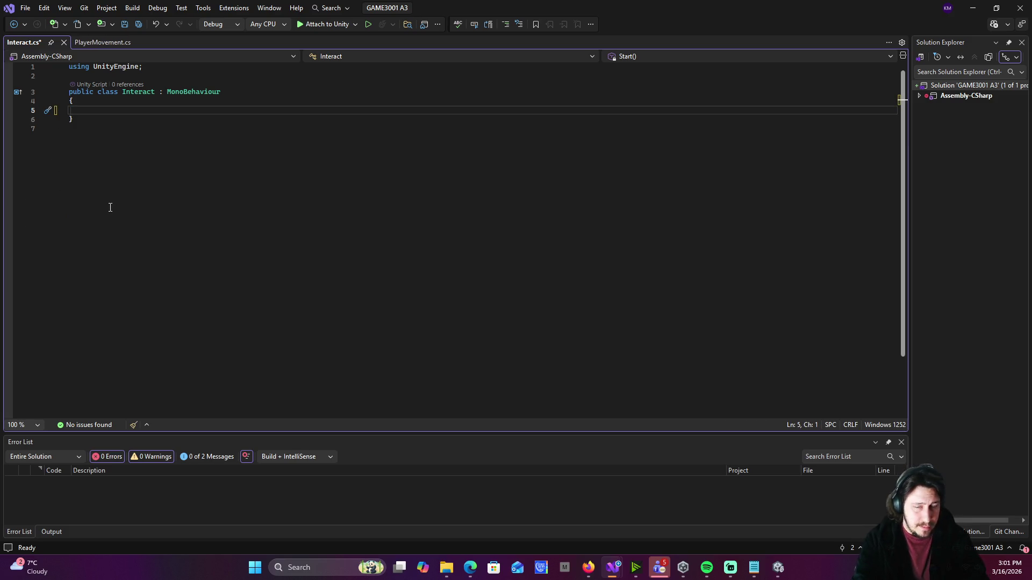
key("Tab")
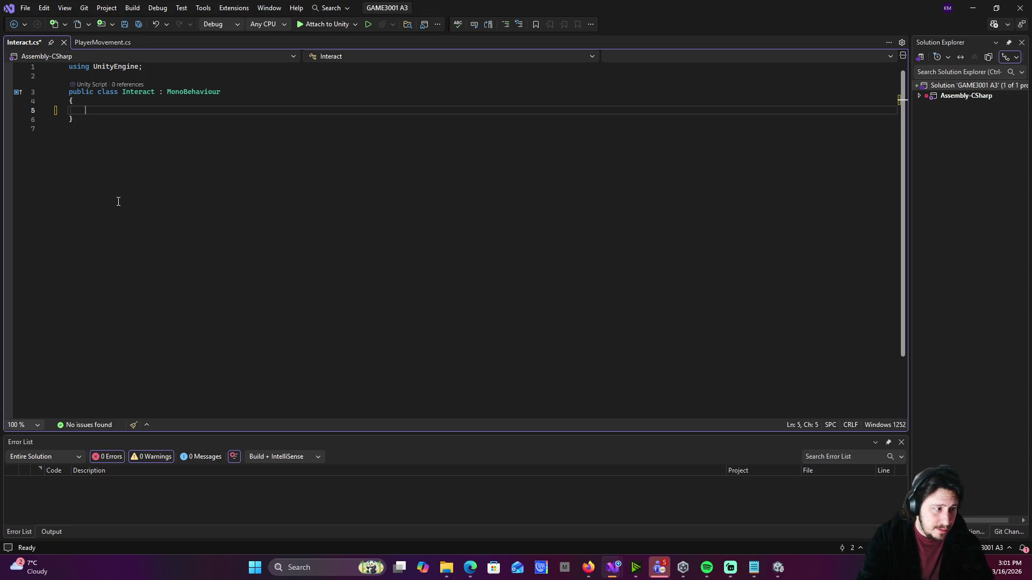
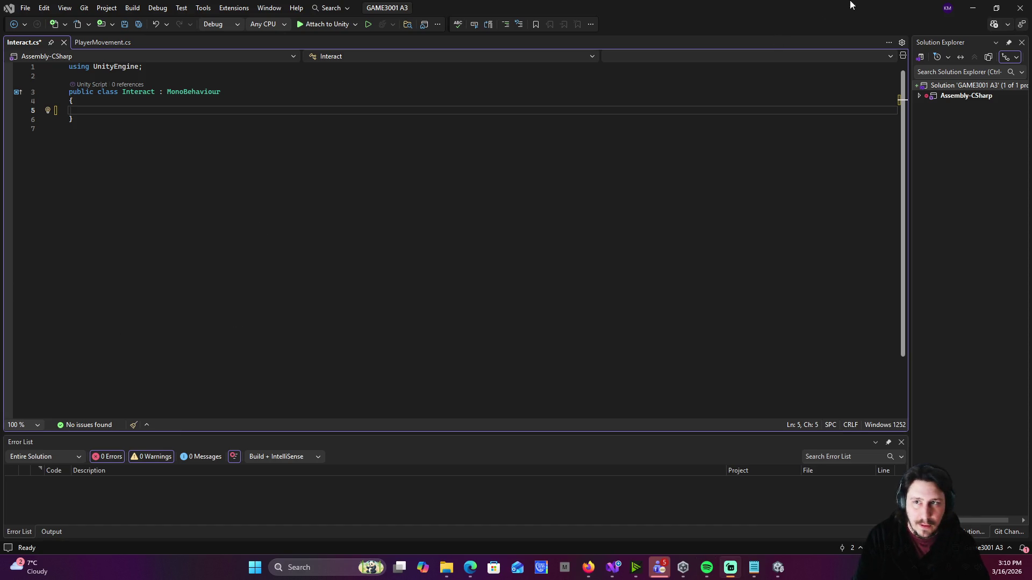
- Minimize Visual Studio to return to the Unity editor showing SampleScene
left_click(972, 8)
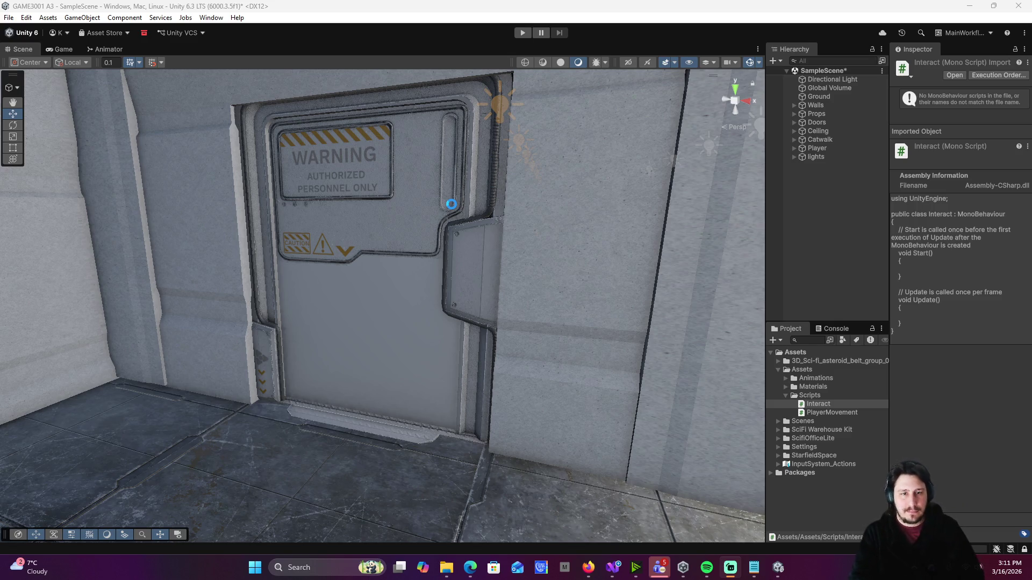
- Select Broken Door (1) in the Scene view to inspect its Transform and Box Colliders
mouse_move(452, 209)
left_mouse_down()
mouse_move(528, 163)
mouse_move(539, 279)
mouse_move(532, 270)
left_mouse_up()
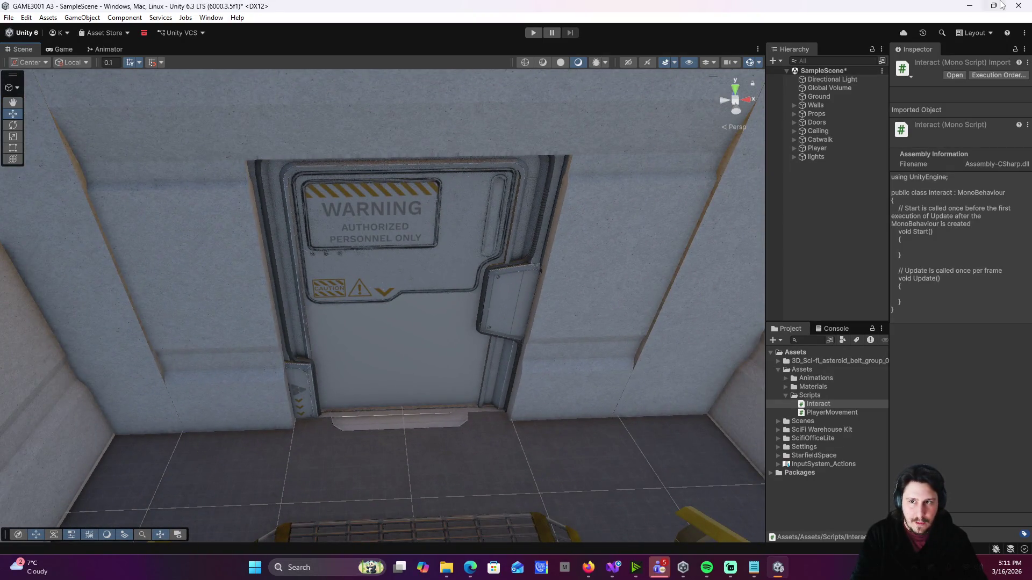
left_click(986, 34)
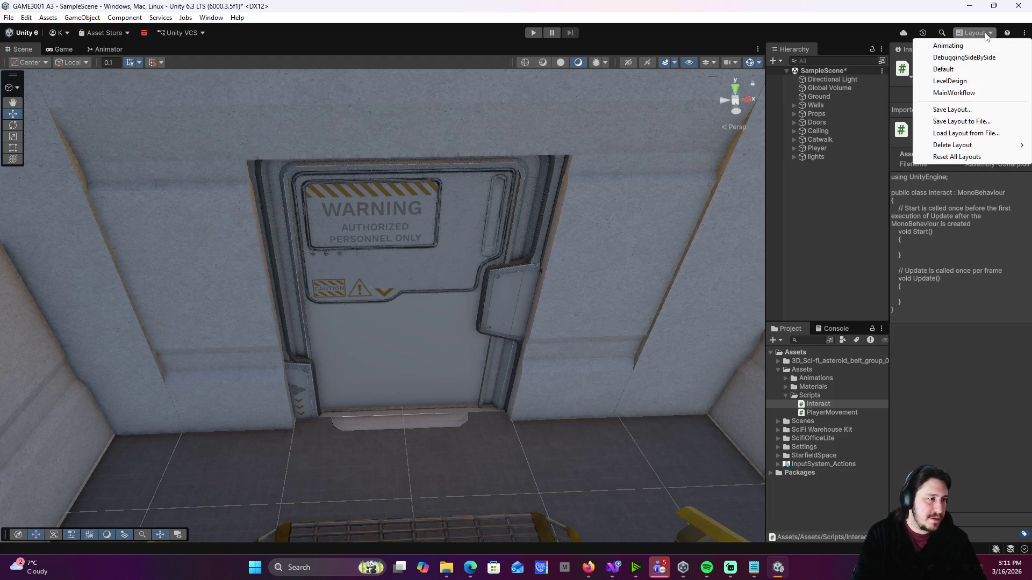
left_click(986, 33)
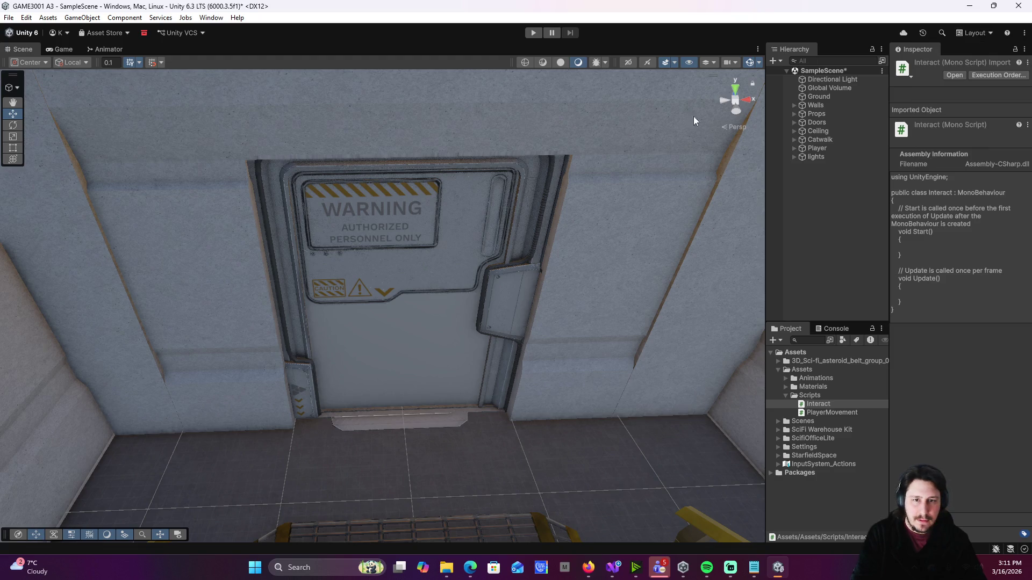
left_click(446, 274)
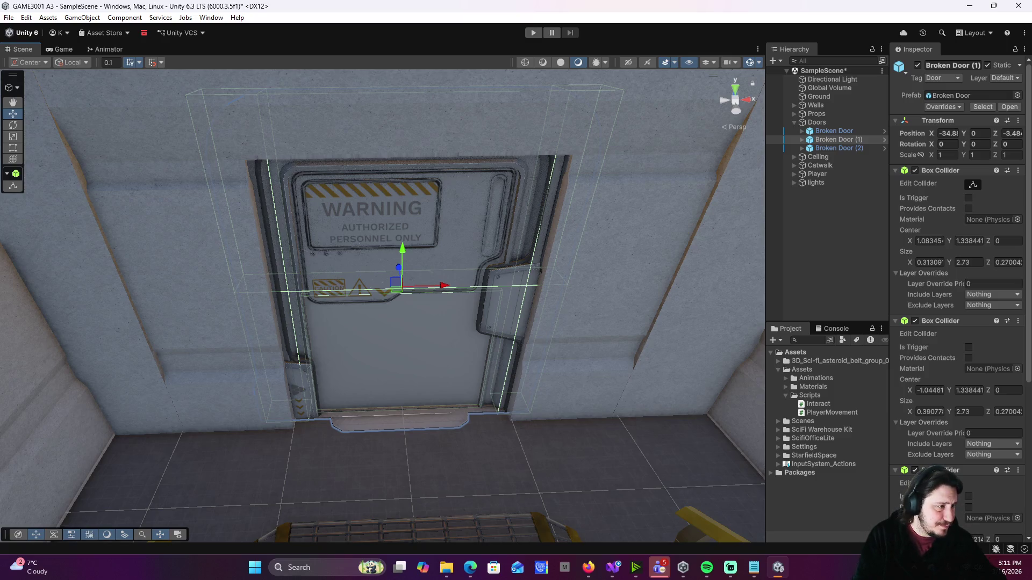
- Switch back to Unity and show the saved window layouts list (Animating, Default, LevelDesign)
key("alt+Tab")
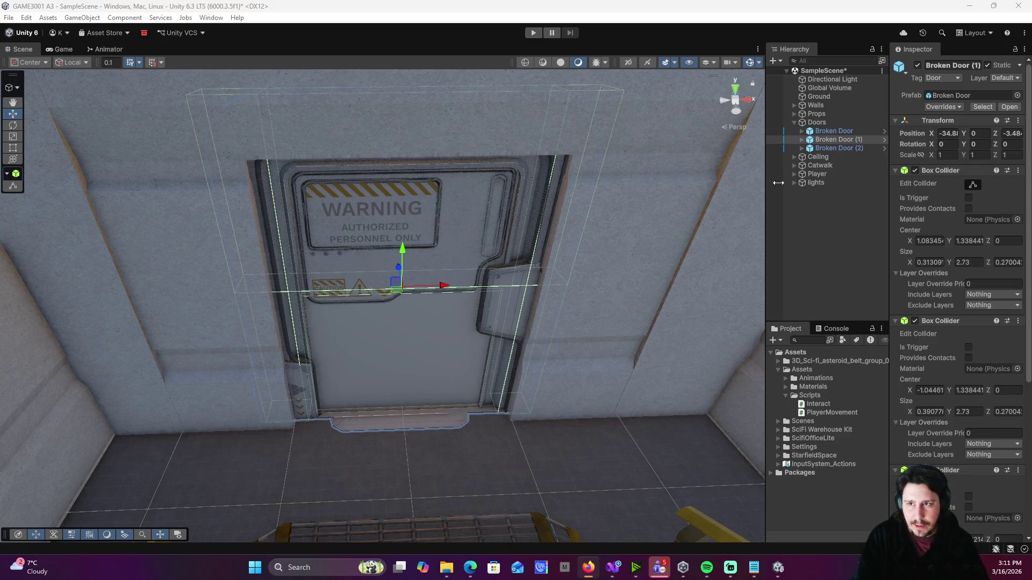
left_click(991, 33)
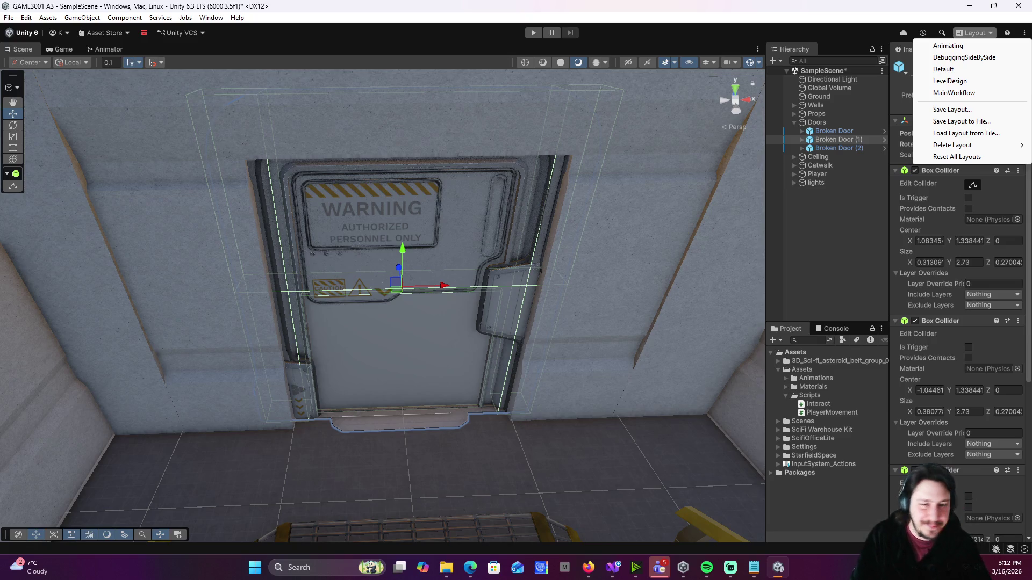
- Close the layouts list and briefly add Door Bottom to the selection, leaving only Broken Door (1) selected
left_click(407, 227)
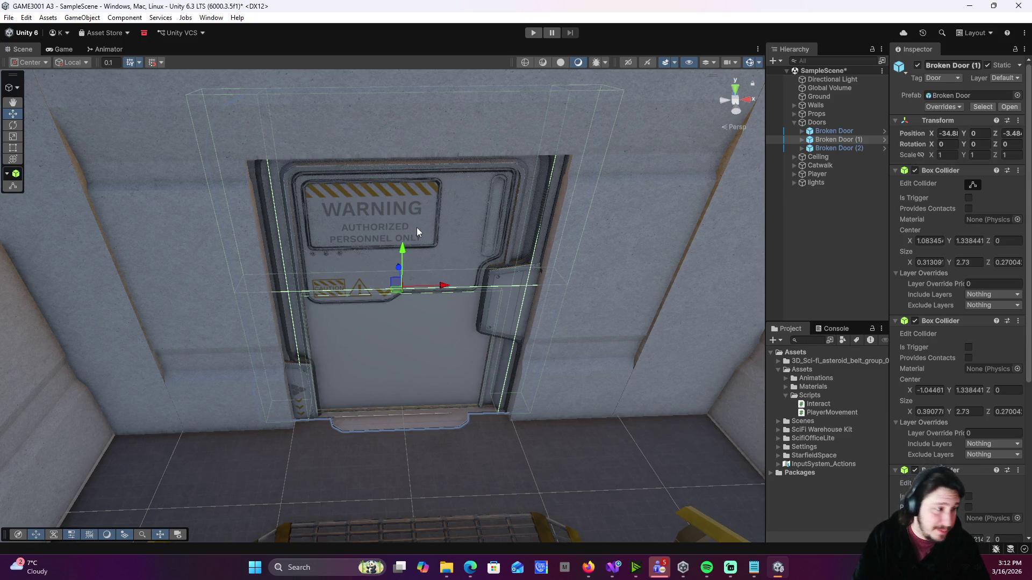
left_click(427, 318, "shift")
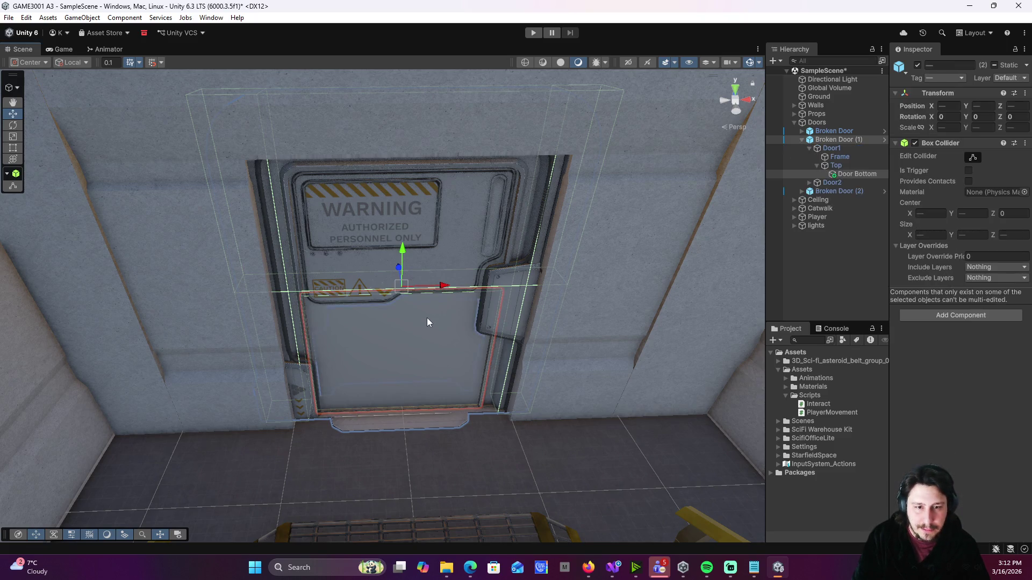
left_click(451, 244)
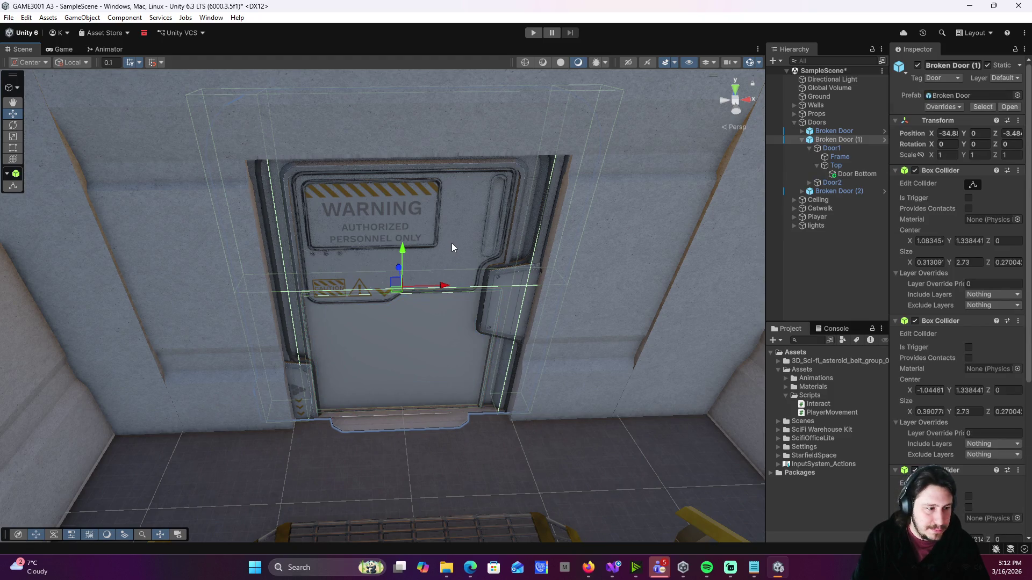